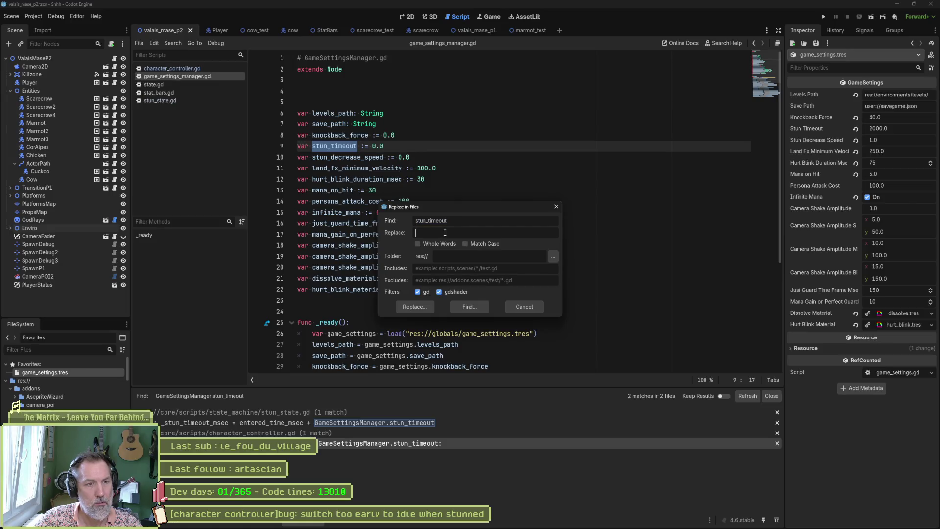
- Find all stun_timeout matches, with stun_timeout_msec as replacement, and open the first in stun_state.gd
text(_msec)
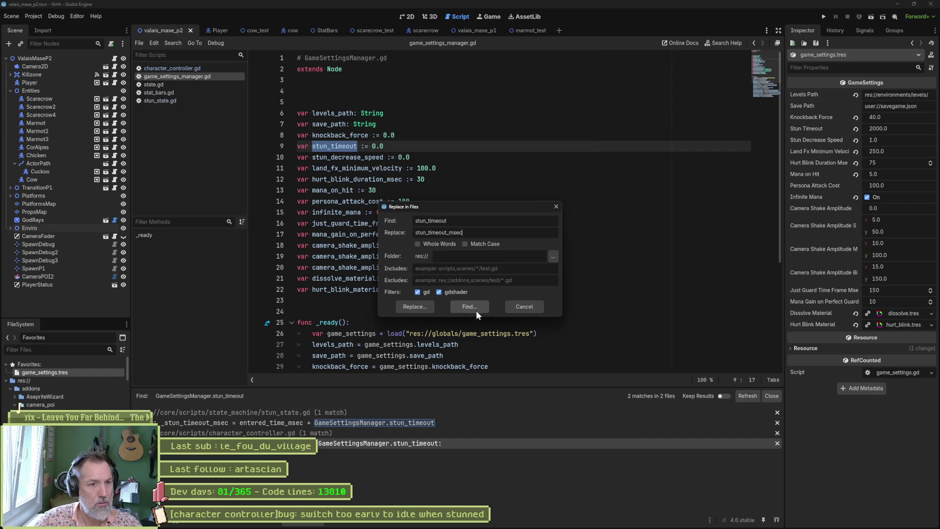
click(433, 306)
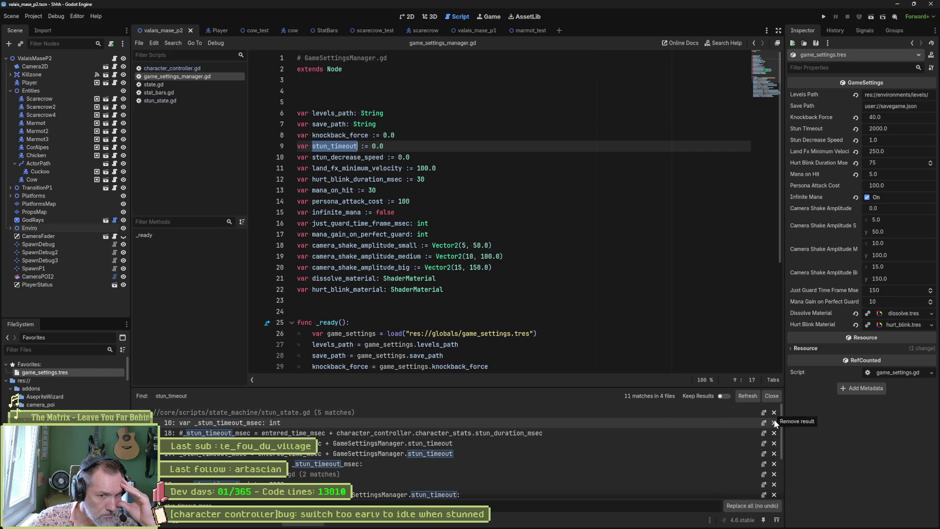
click(180, 424)
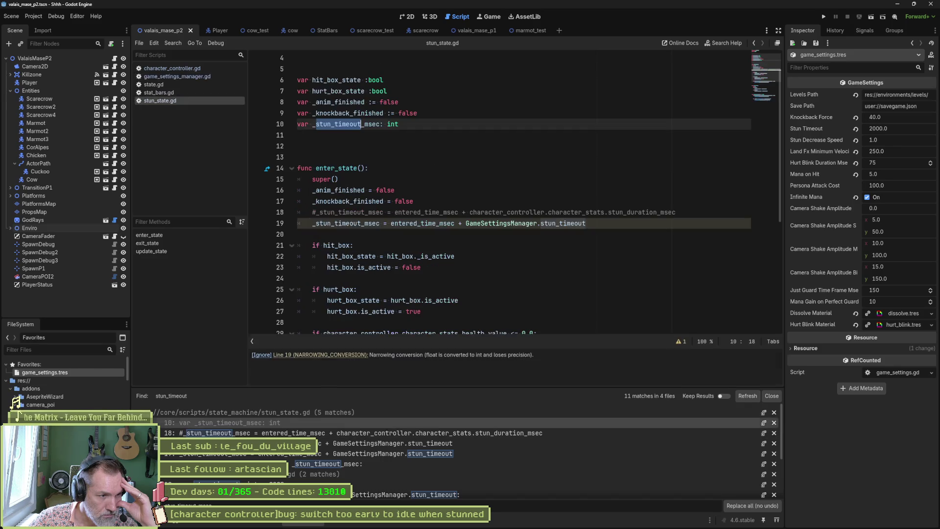
- Review the stun_timeout matches, including lines 19, 45 and 389 and character_controller.gd's declaration
click(196, 433)
click(196, 443)
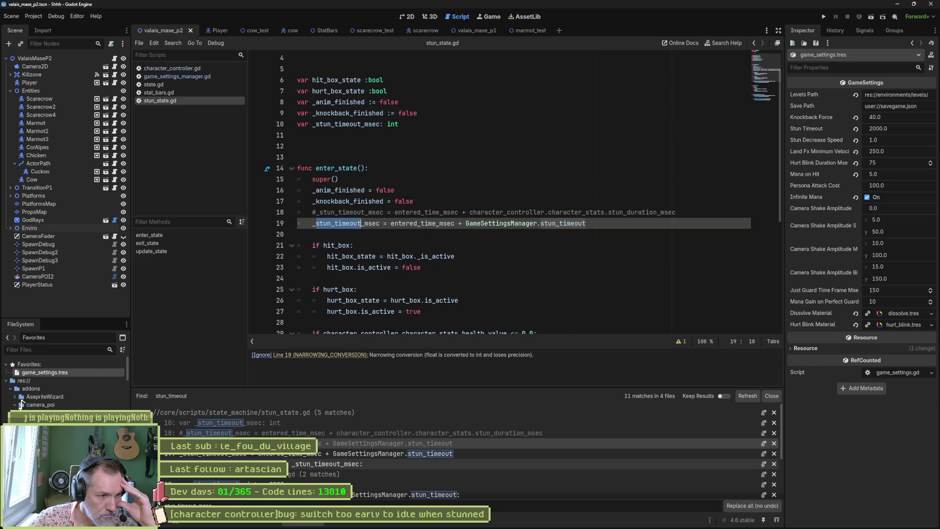
click(289, 464)
scroll(289, 460, down, 2)
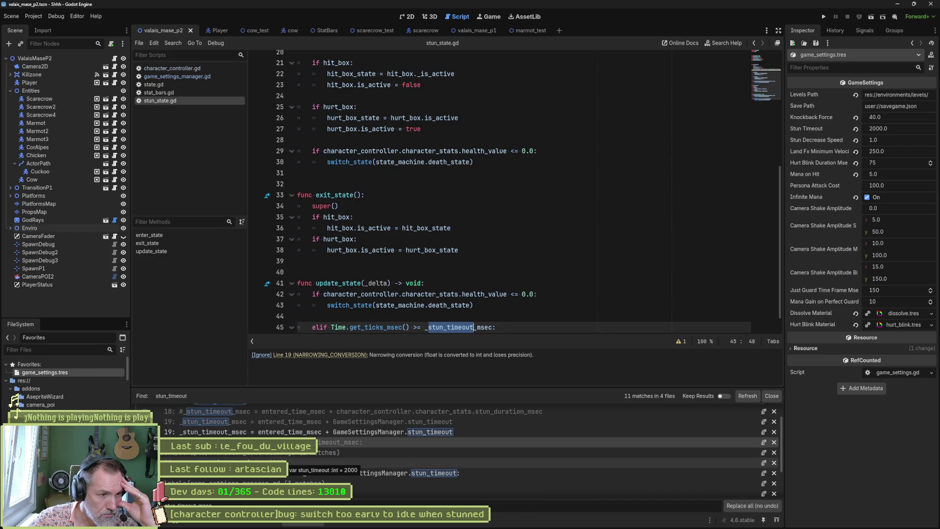
click(288, 463)
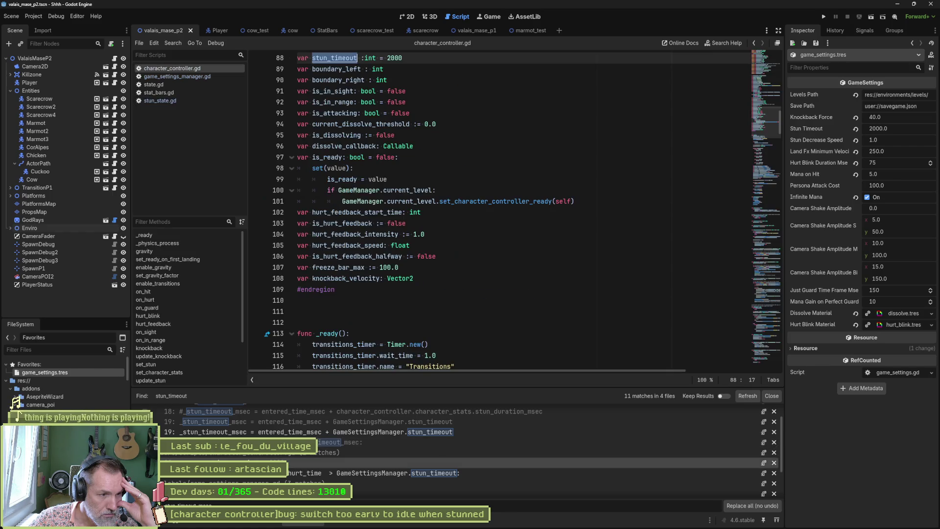
scroll(396, 277, up, 3)
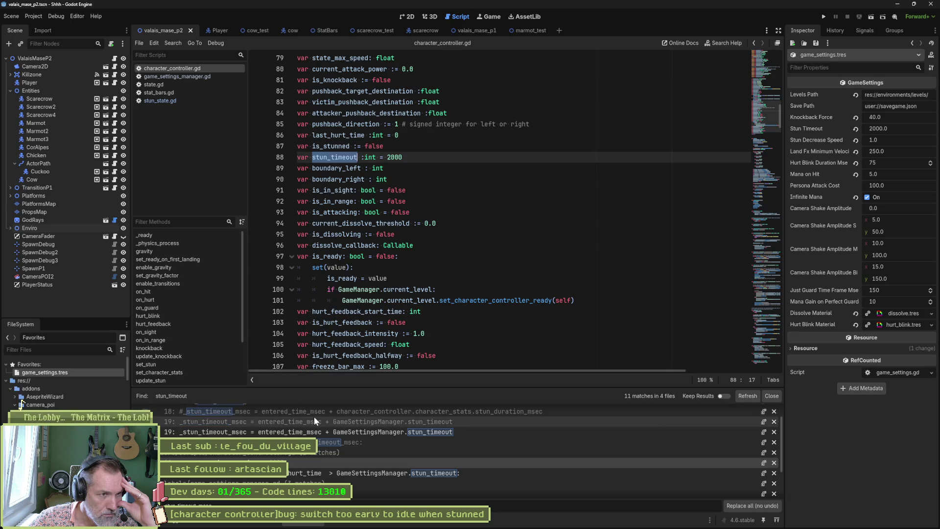
click(260, 480)
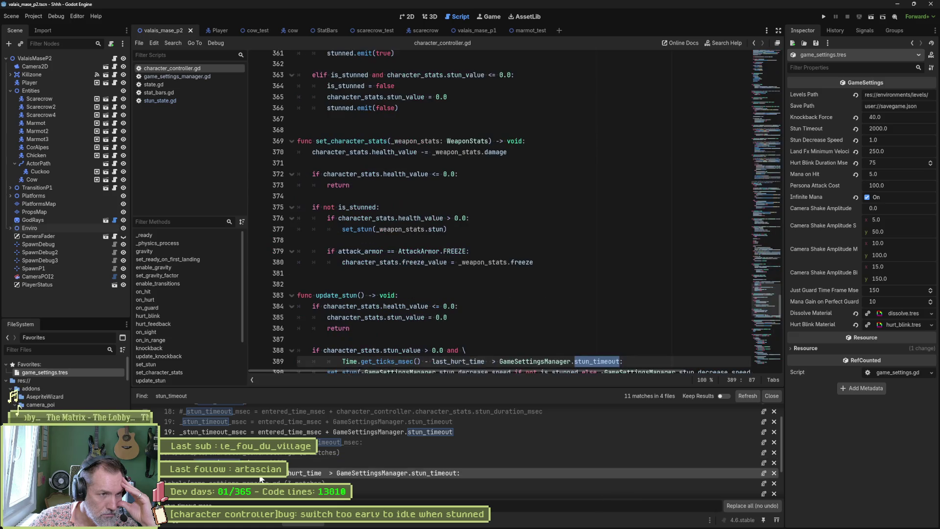
scroll(328, 456, down, 2)
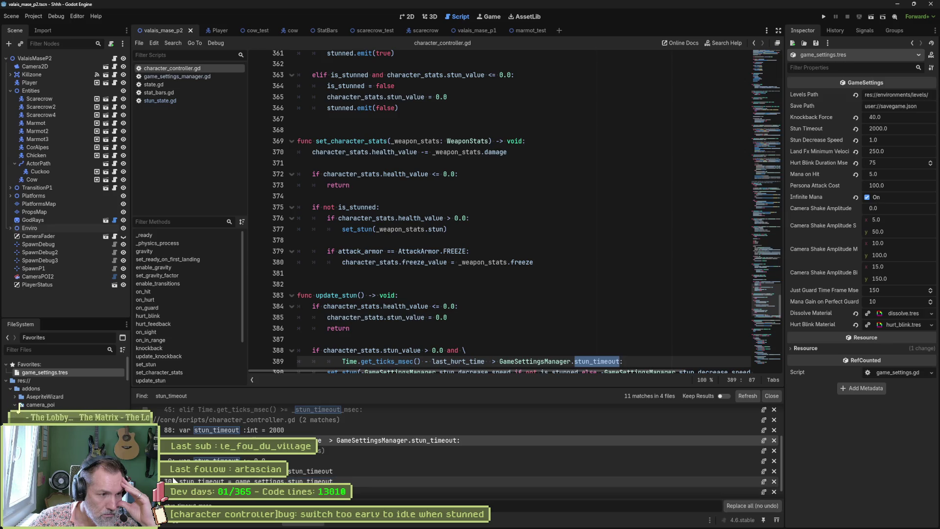
scroll(587, 489, down, 1)
- Replace every stun_timeout match with stun_timeout_msec and close the search results
click(747, 506)
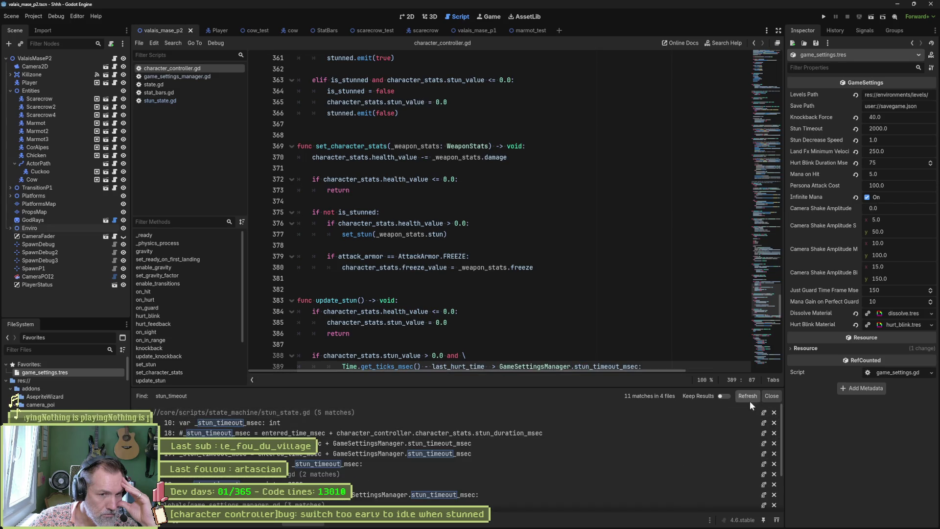
scroll(606, 456, down, 1)
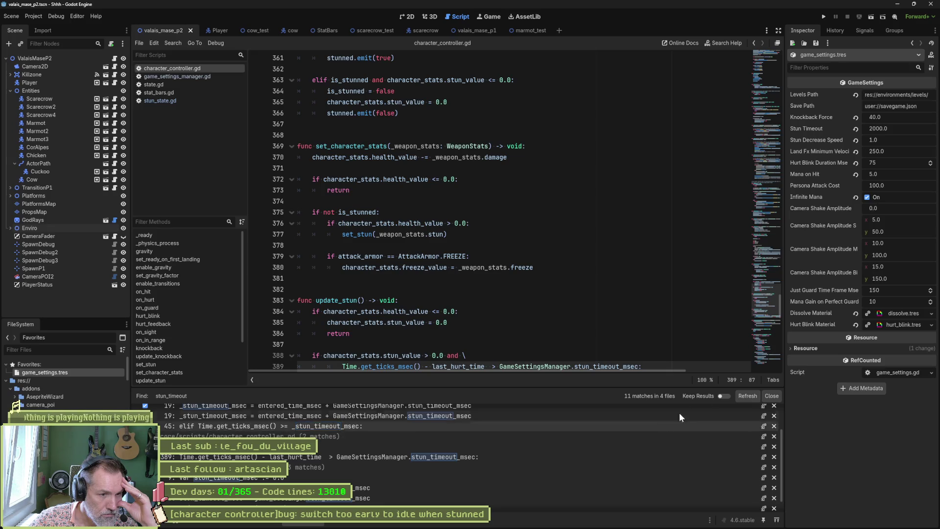
click(772, 396)
- From stun_state.gd, jump to the stun_timeout_msec declaration in game_settings_manager.gd
click(449, 300)
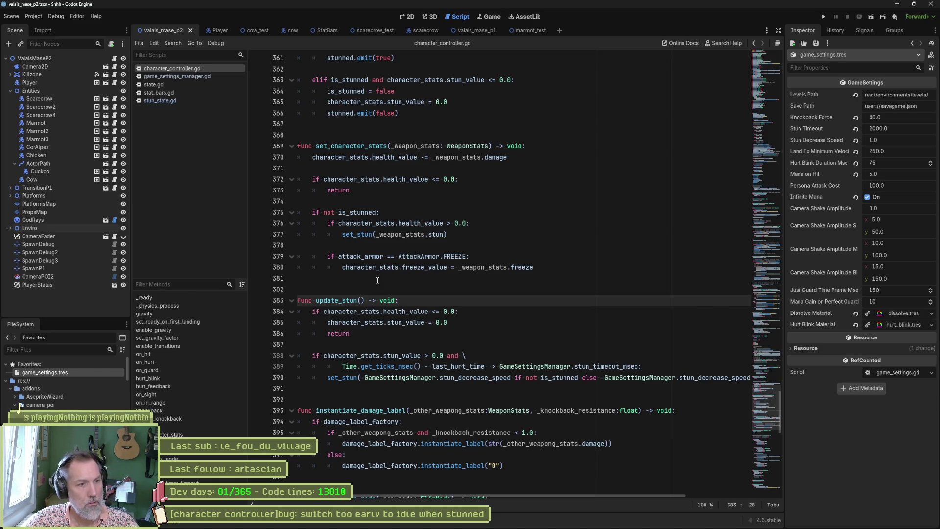
click(173, 99)
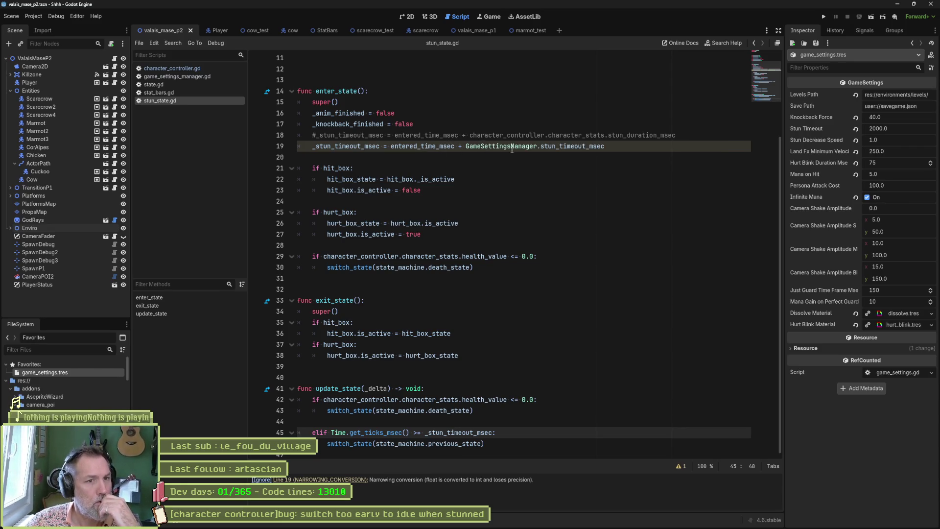
mouse_move(572, 147)
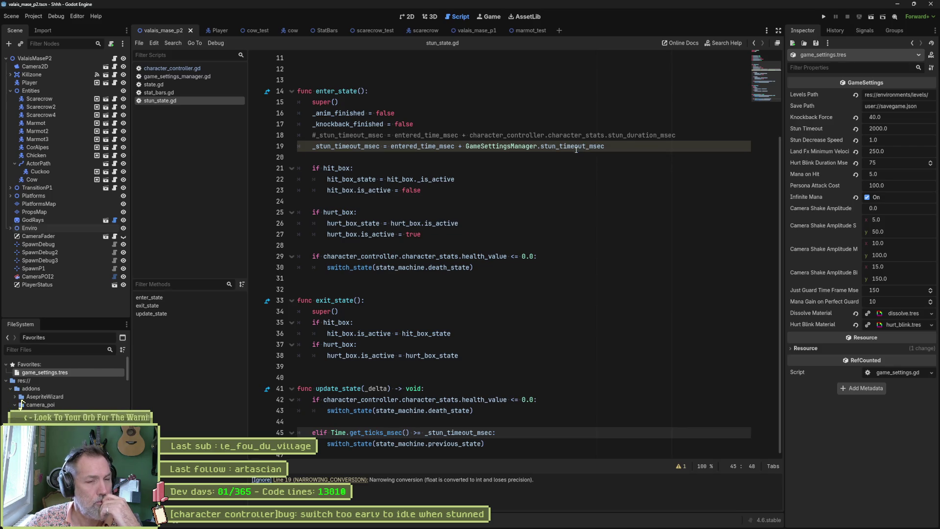
ctrl+click(574, 147)
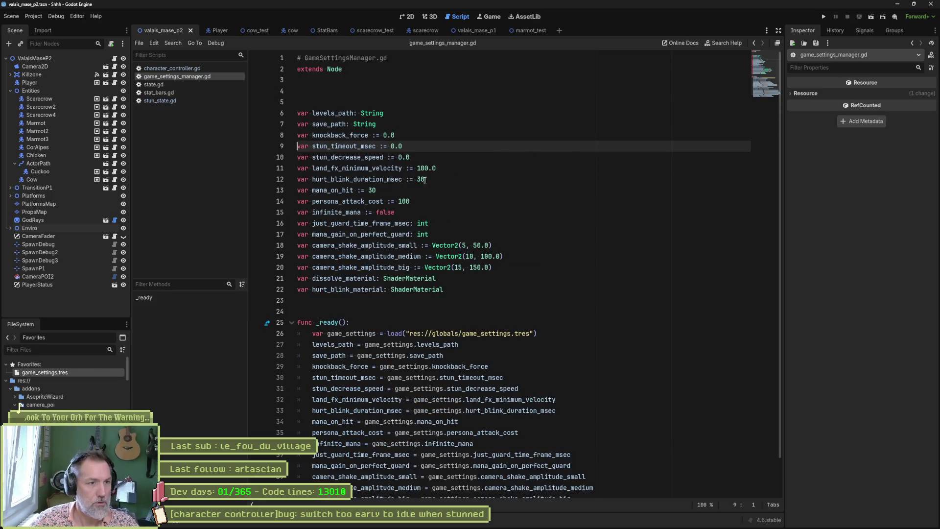
- Change stun_timeout_msec's default to ':= 0', then browse back to stun_state.gd
key(shift+End)
text(0)
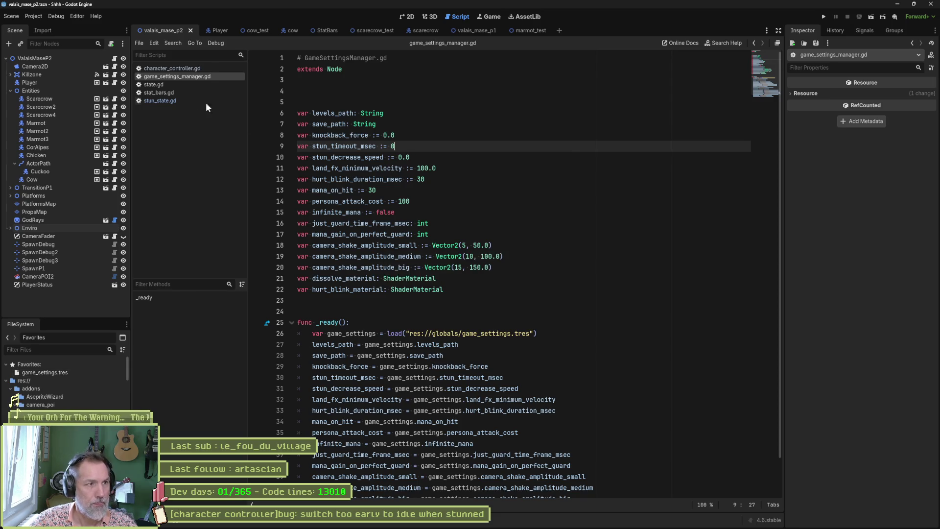
click(205, 101)
click(180, 85)
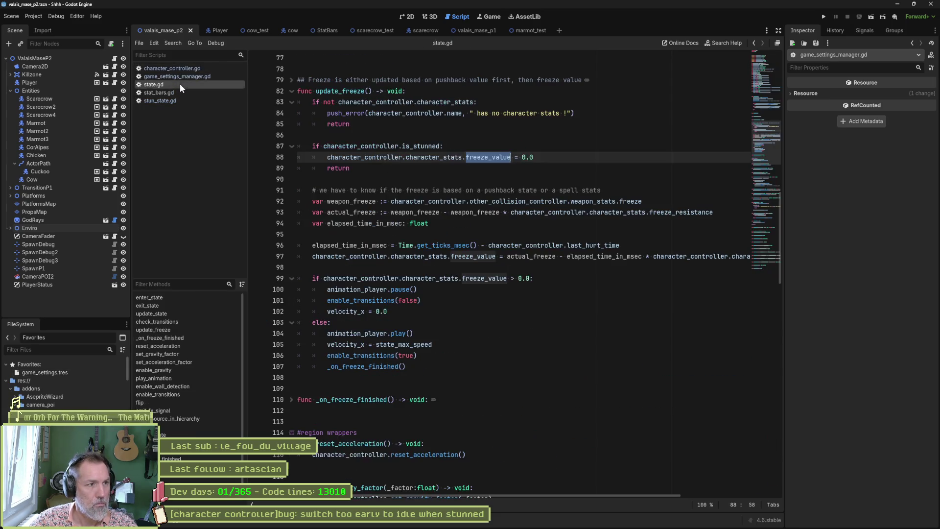
click(178, 89)
click(176, 100)
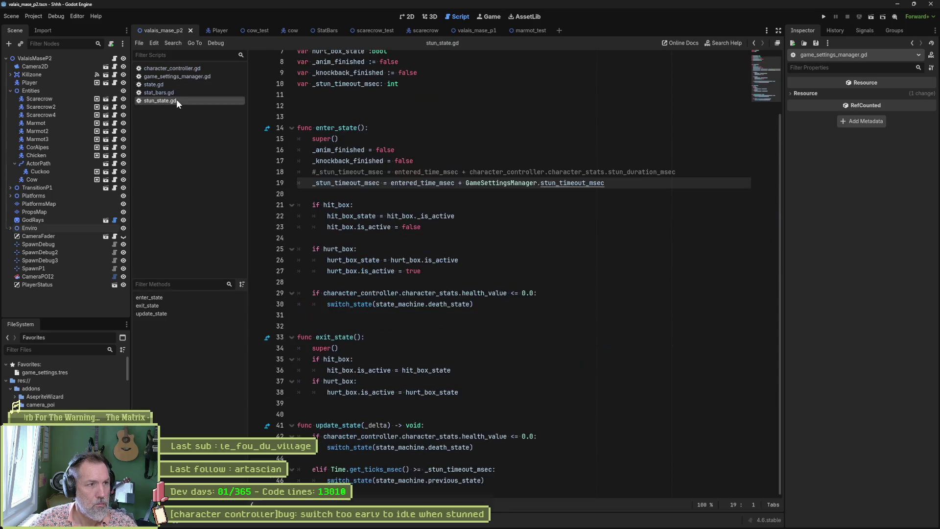
click(648, 192)
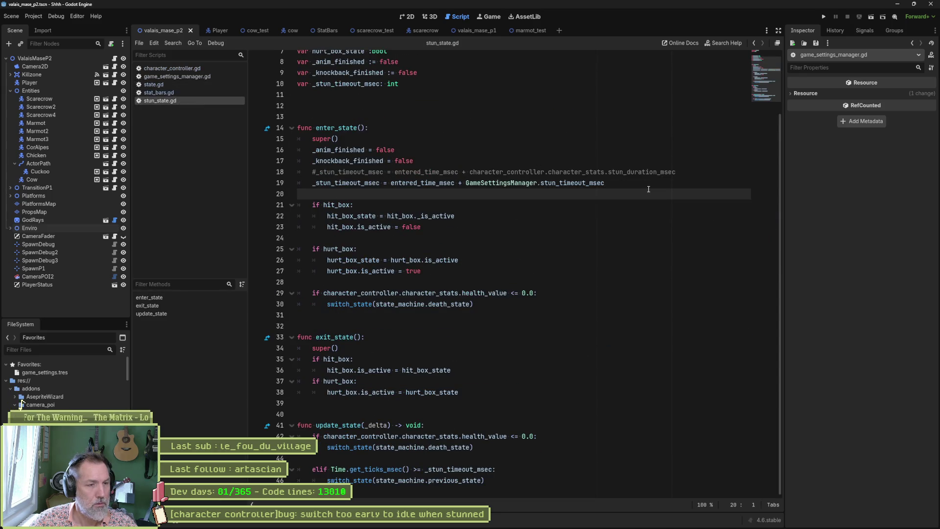
- Test-run the current scene with F6, stop it, and switch to the scarecrow_test scene
key(F6)
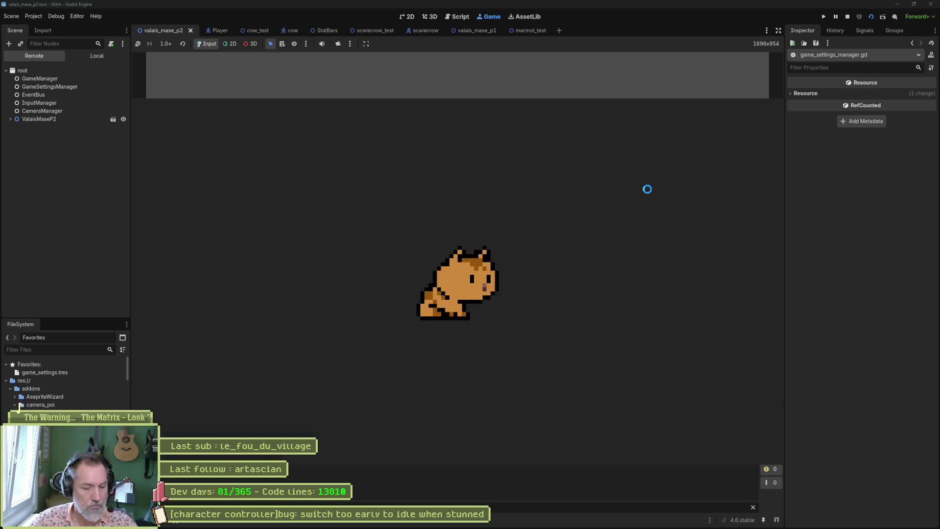
key(F8)
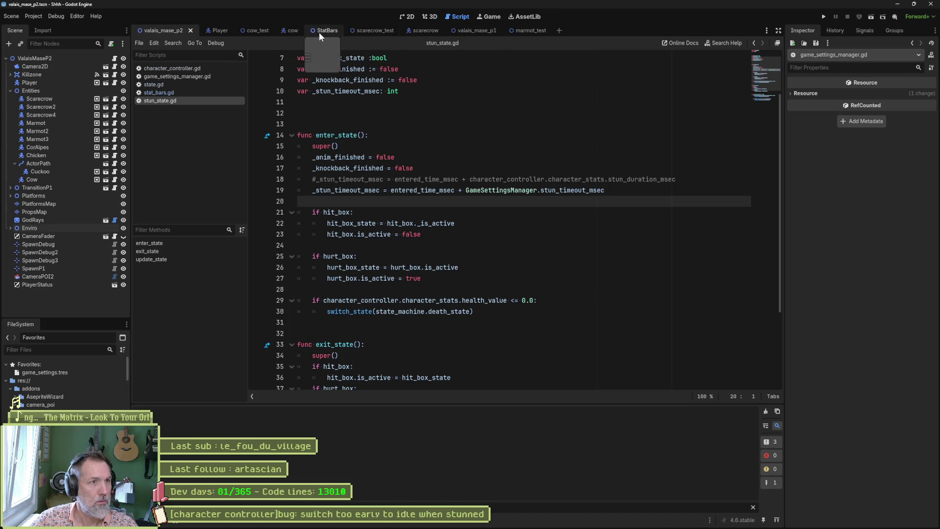
click(375, 31)
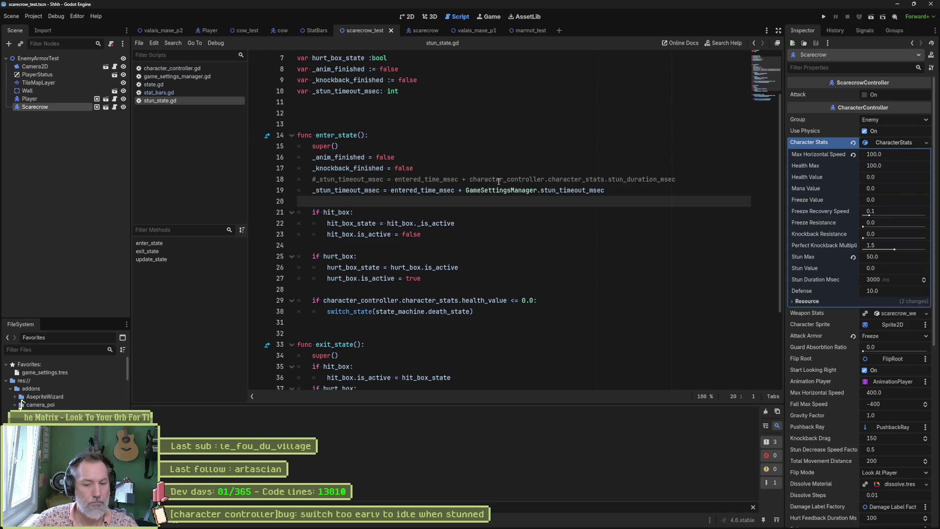
- Playtest scarecrow_test by striking the scarecrow, stop the game, and open game_settings.tres
key(F6)
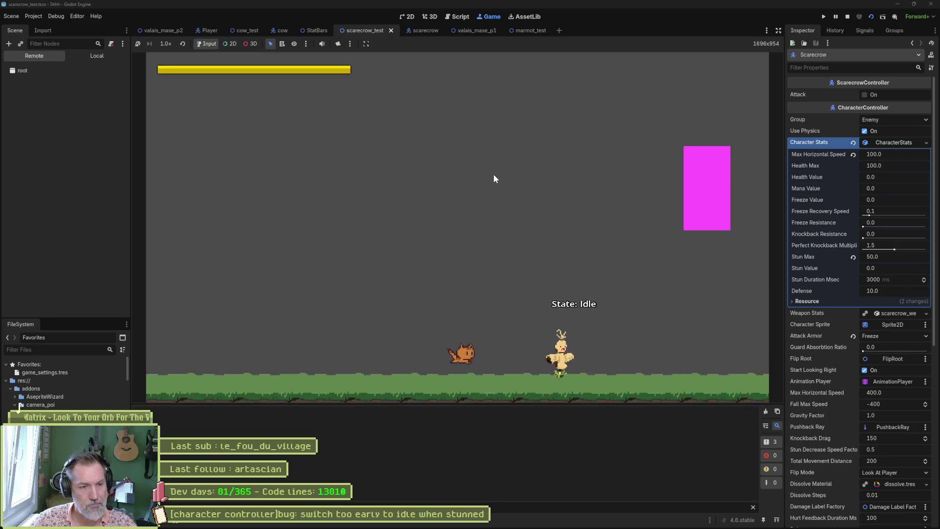
key(Right)
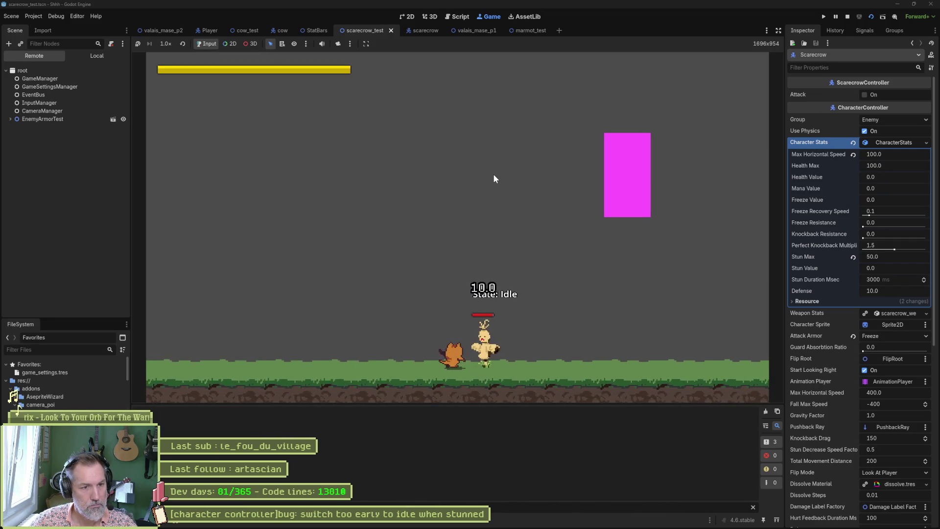
key(x)
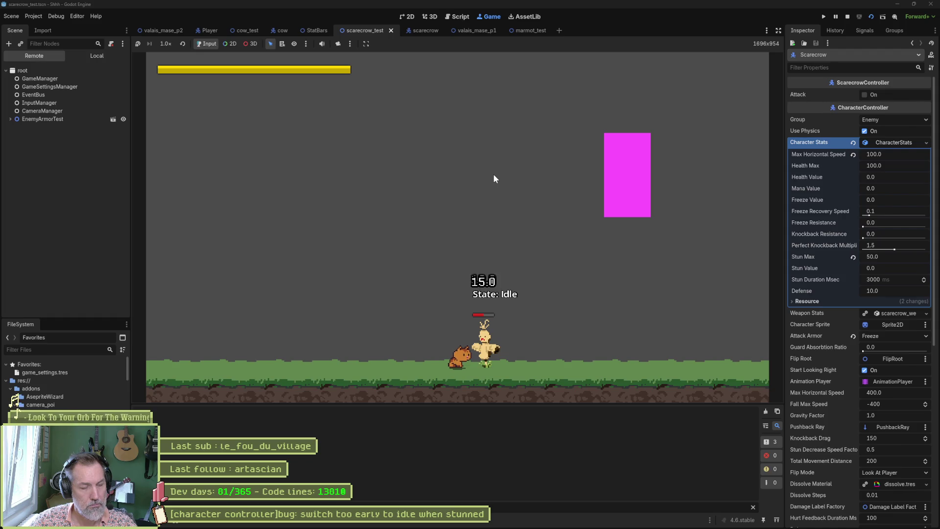
key(x)
key(x)
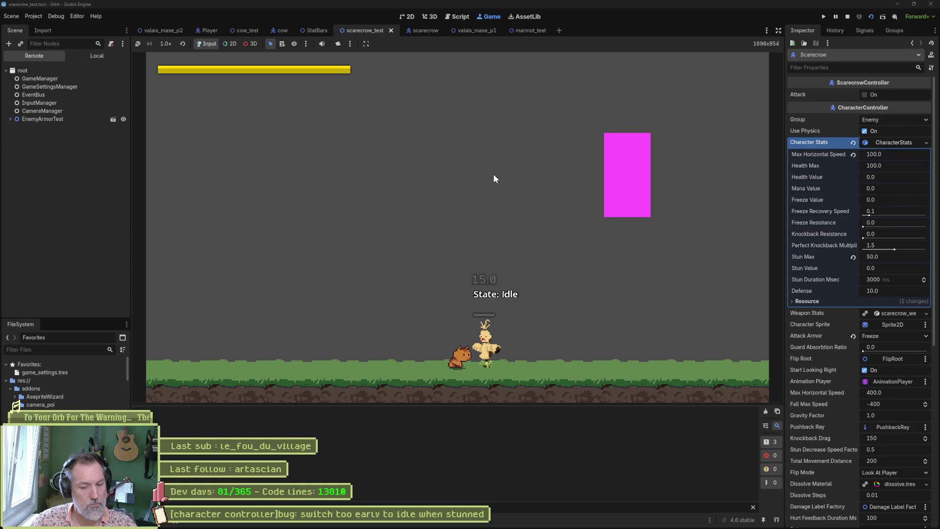
key(F8)
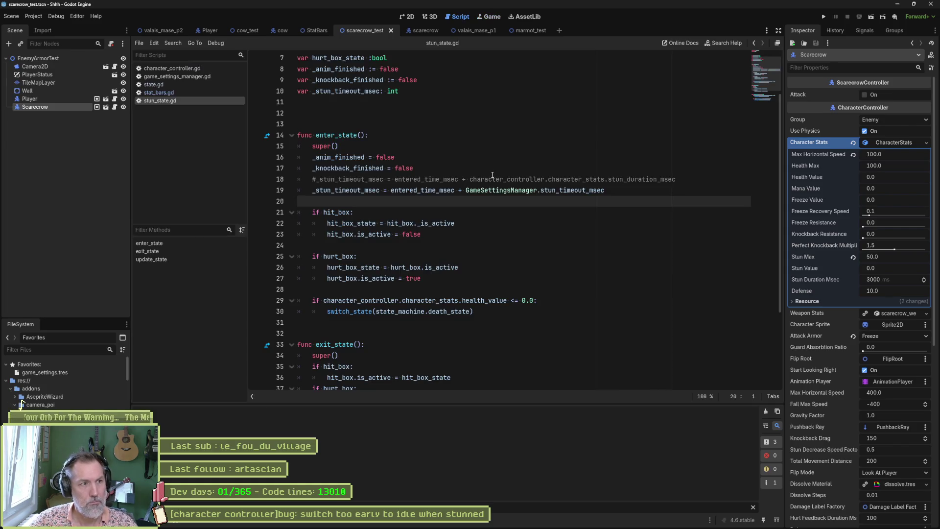
click(81, 371)
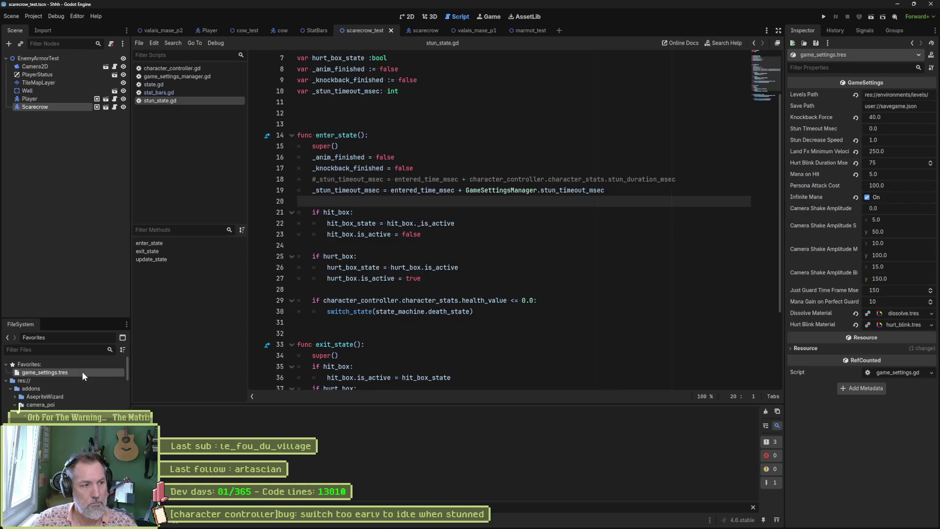
- Set Stun Timeout Msec to 2000 in game_settings.tres
click(871, 129)
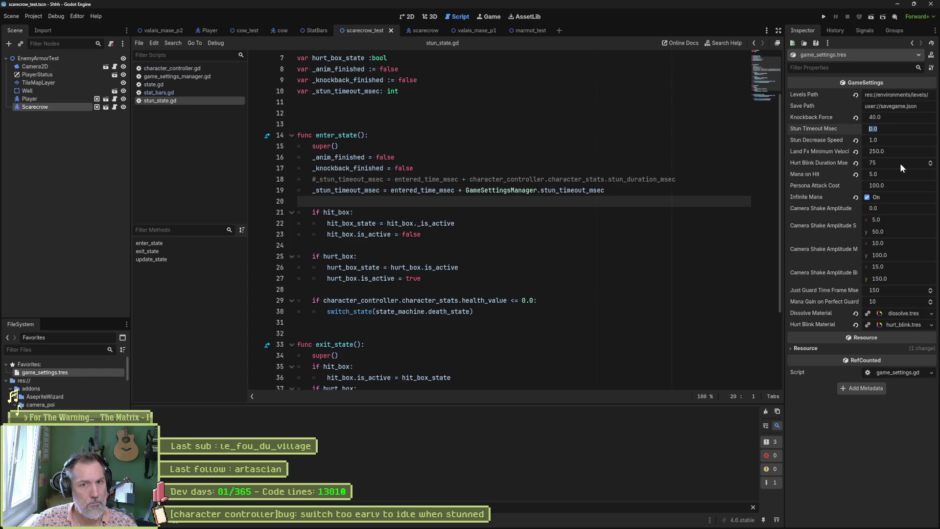
text(2000)
key(Return)
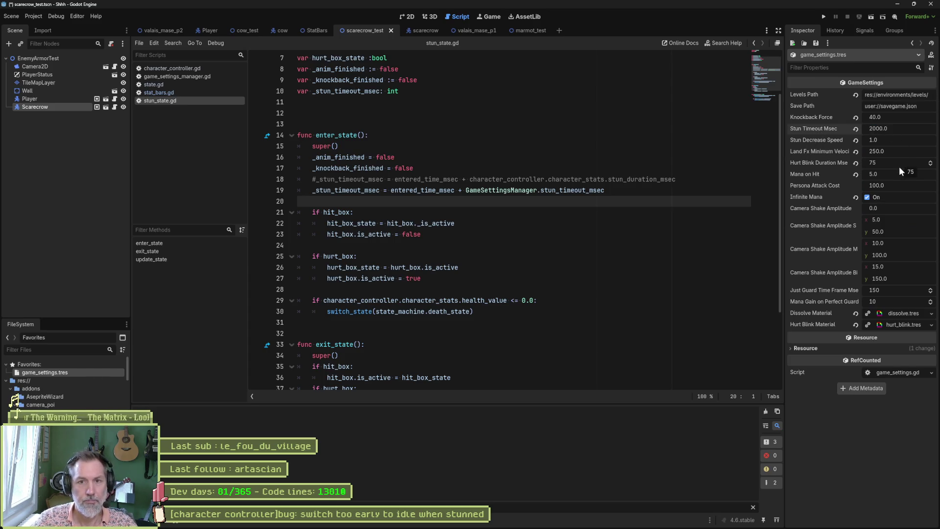
- Run scarecrow_test, hit the scarecrow repeatedly to stun it, then stop the game
key(F6)
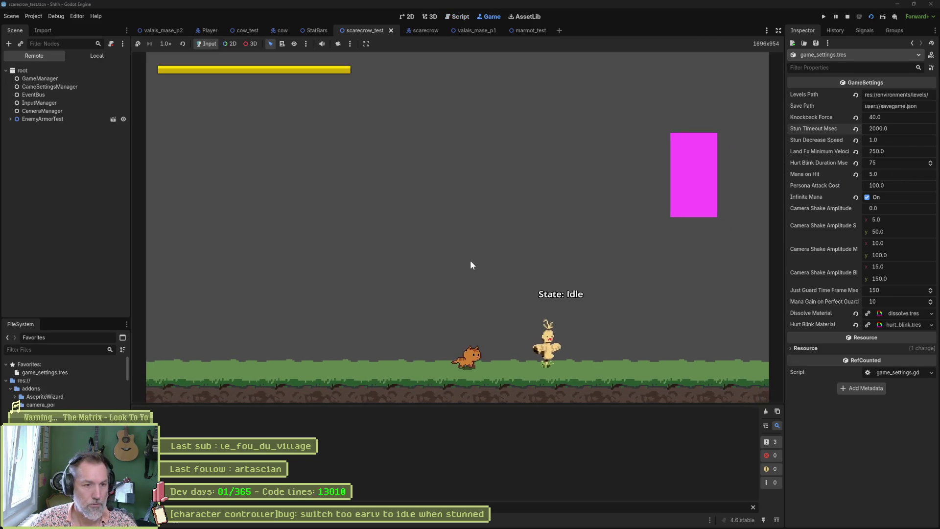
key(Right)
key(x)
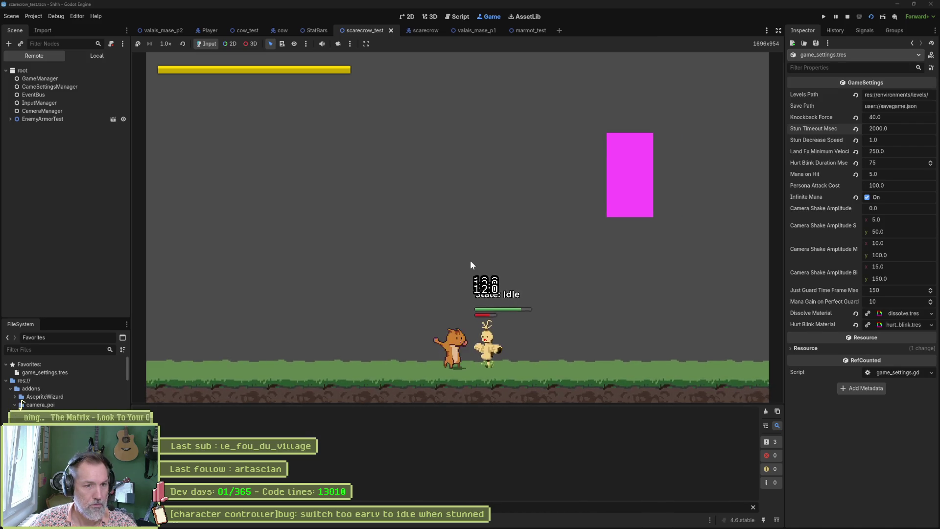
key(x)
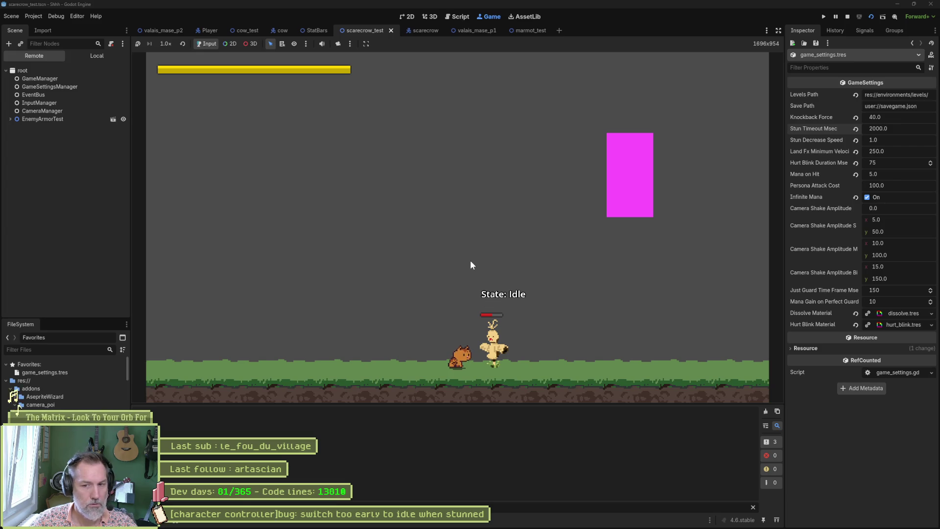
key(F8)
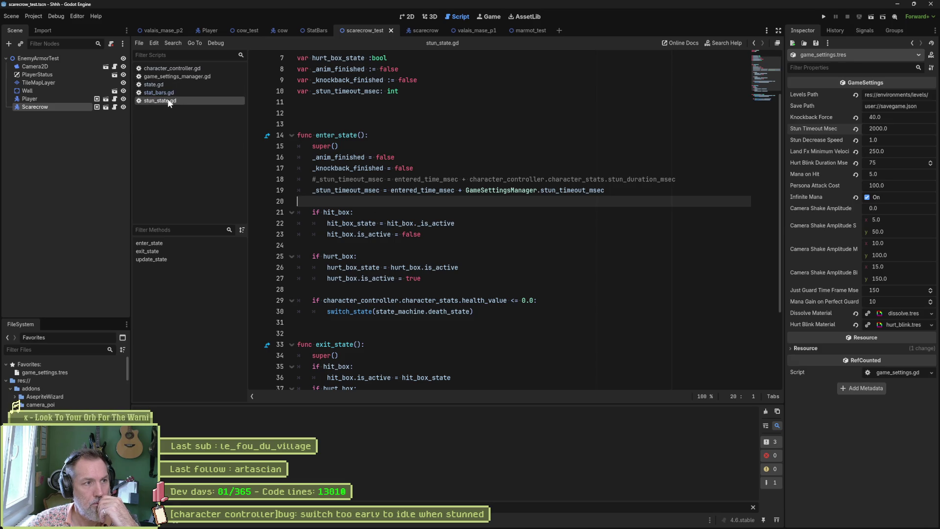
click(152, 259)
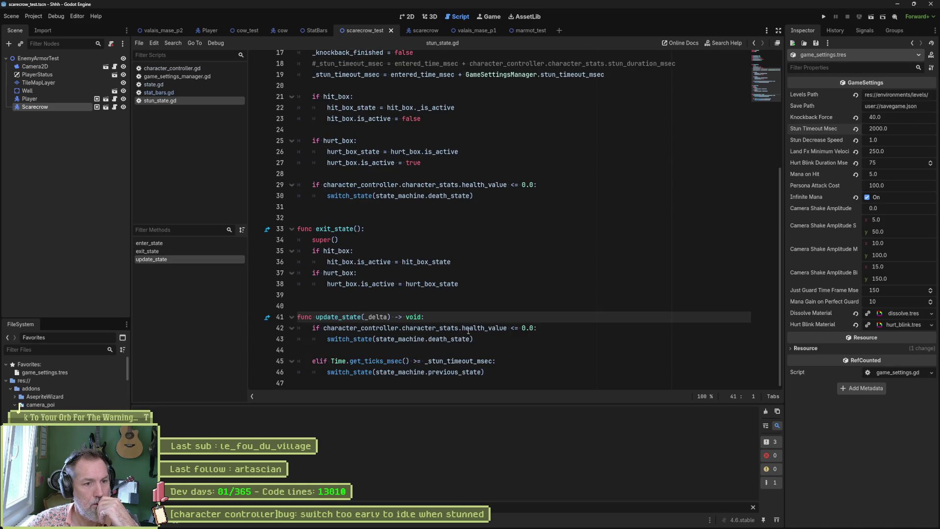
drag(487, 372, 285, 361)
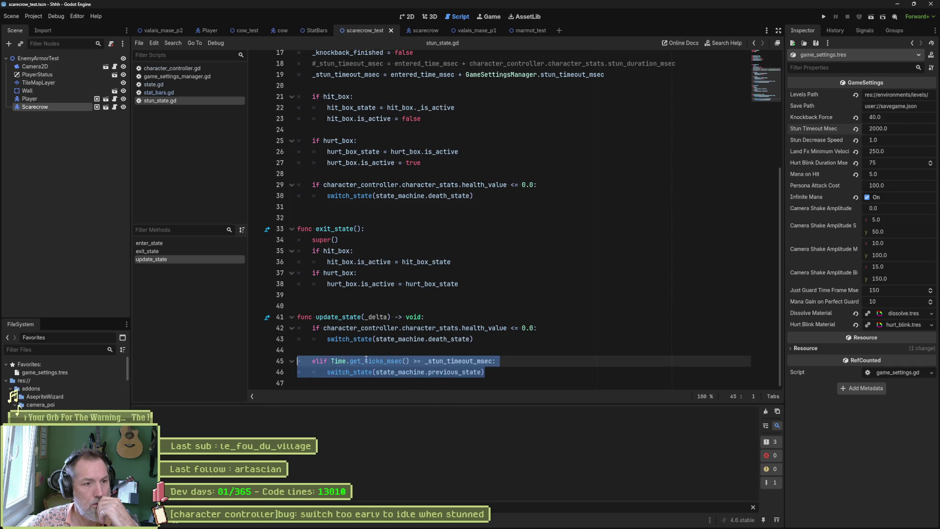
click(414, 361)
drag(414, 361, 489, 362)
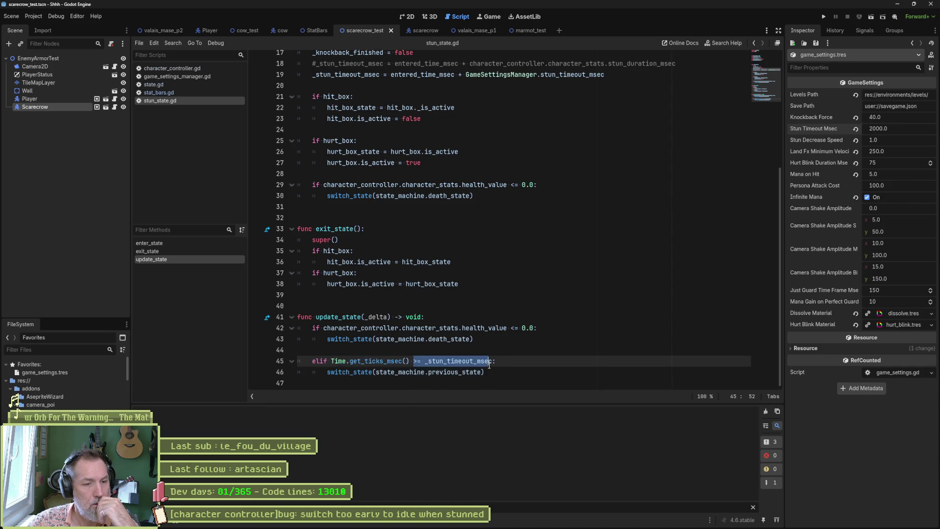
double_click(485, 361)
scroll(403, 213, up, 4)
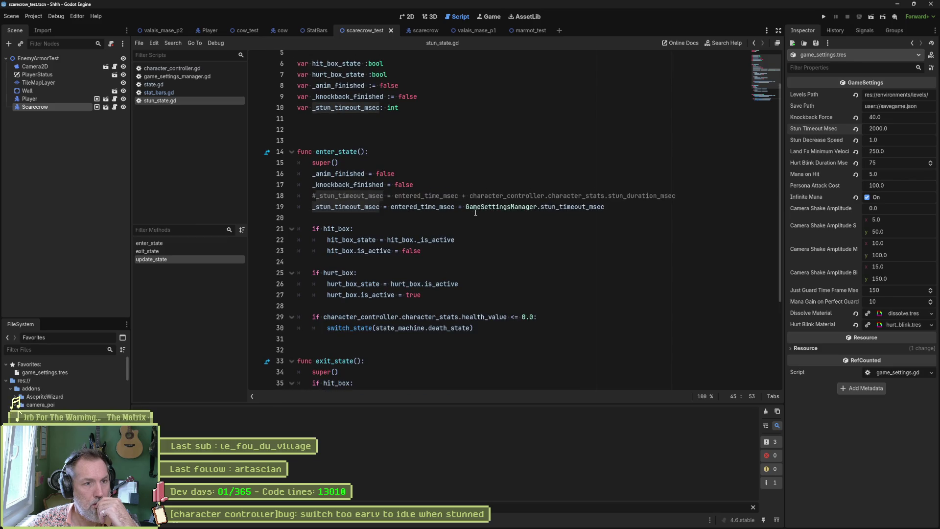
mouse_move(580, 212)
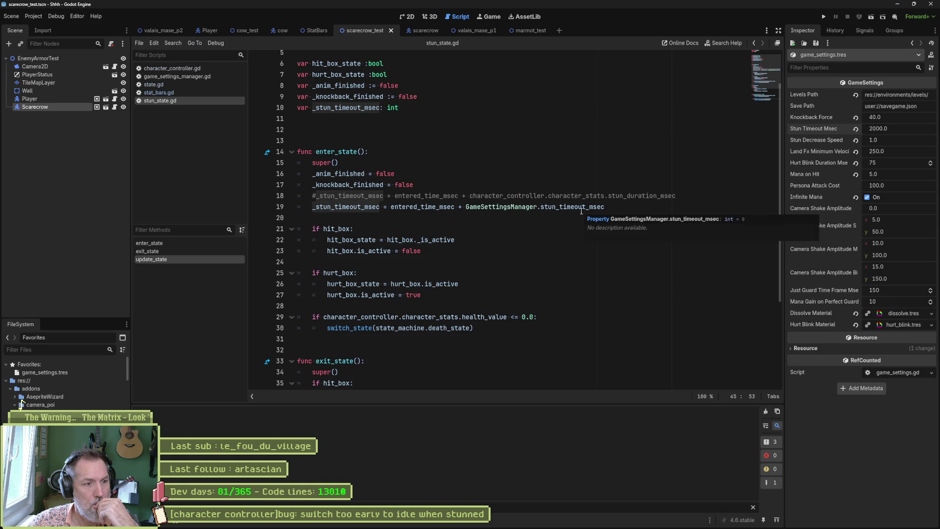
click(185, 93)
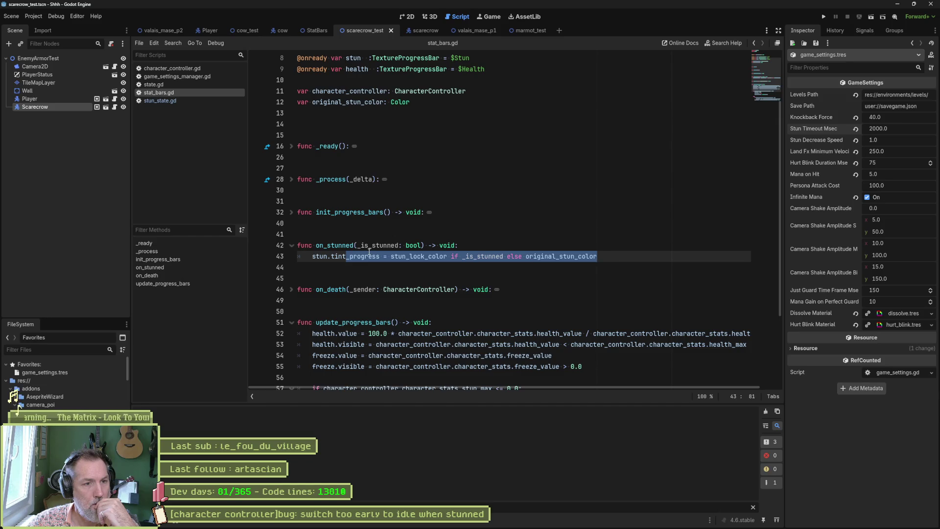
scroll(368, 252, down, 3)
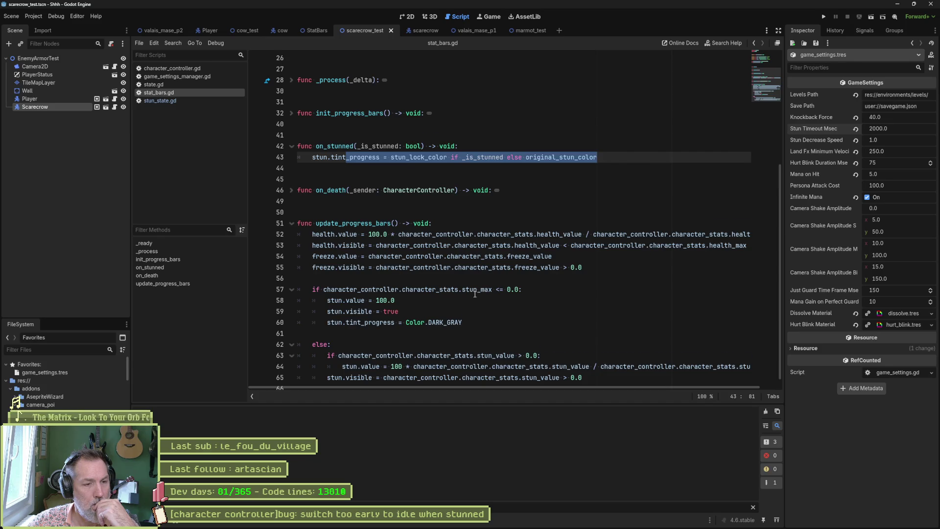
scroll(466, 312, down, 1)
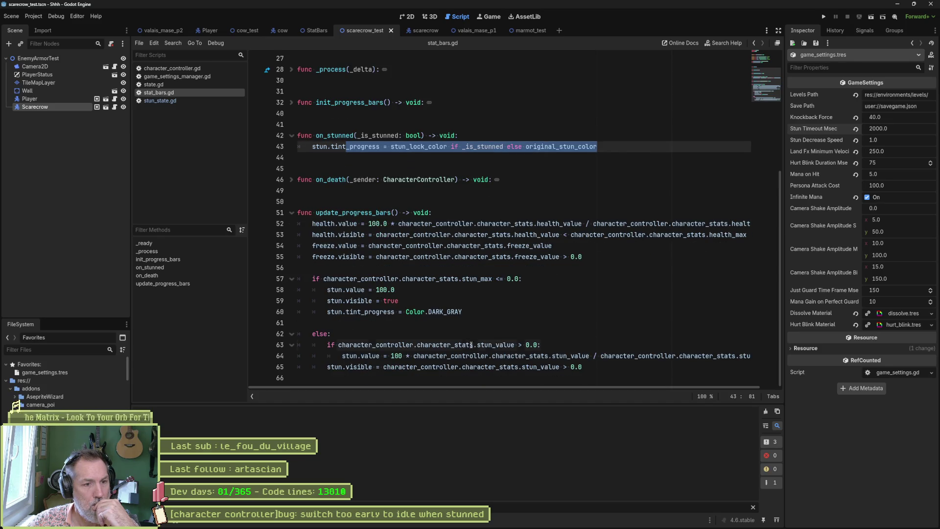
drag(471, 345, 534, 345)
click(428, 355)
drag(342, 359, 522, 358)
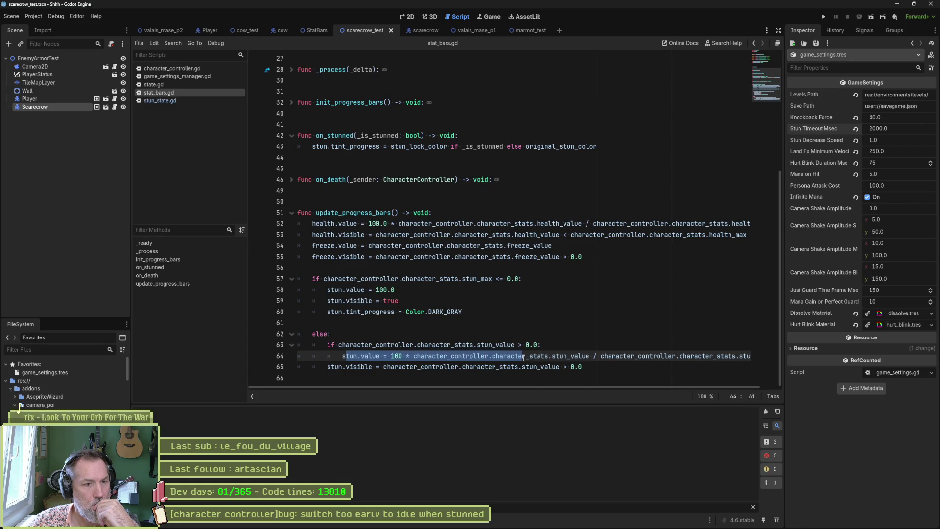
mouse_move(532, 357)
mouse_down()
mouse_move(623, 356)
mouse_move(619, 388)
mouse_move(651, 386)
mouse_up()
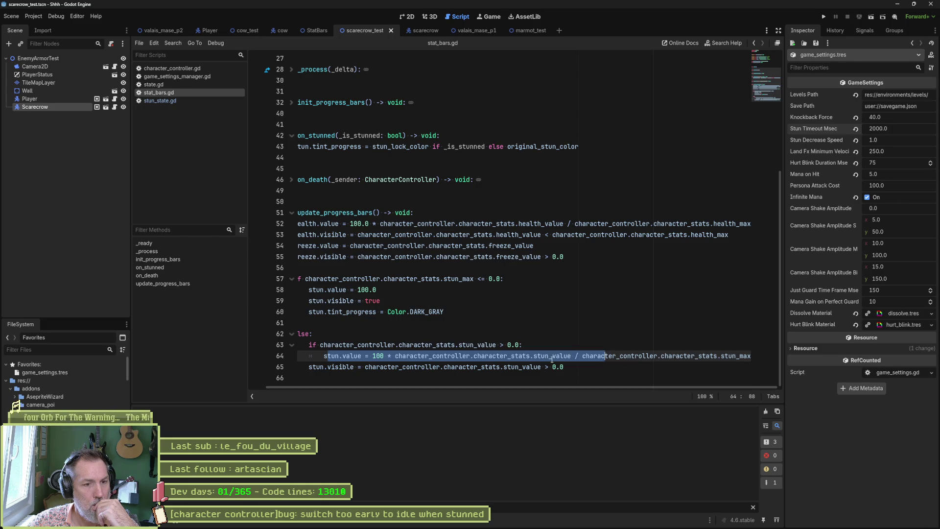
click(181, 100)
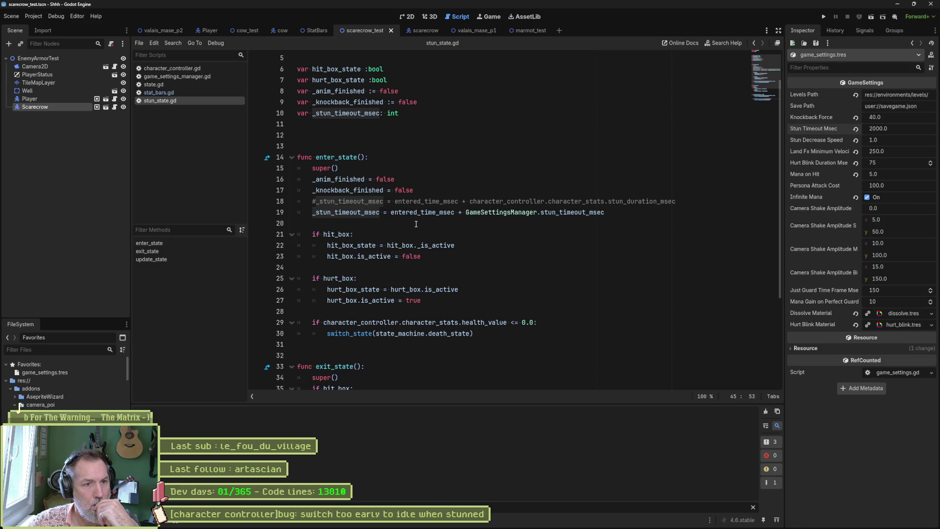
- Scroll stun_state.gd to line 45, then return to stat_bars.gd's stun bar code
scroll(418, 229, down, 4)
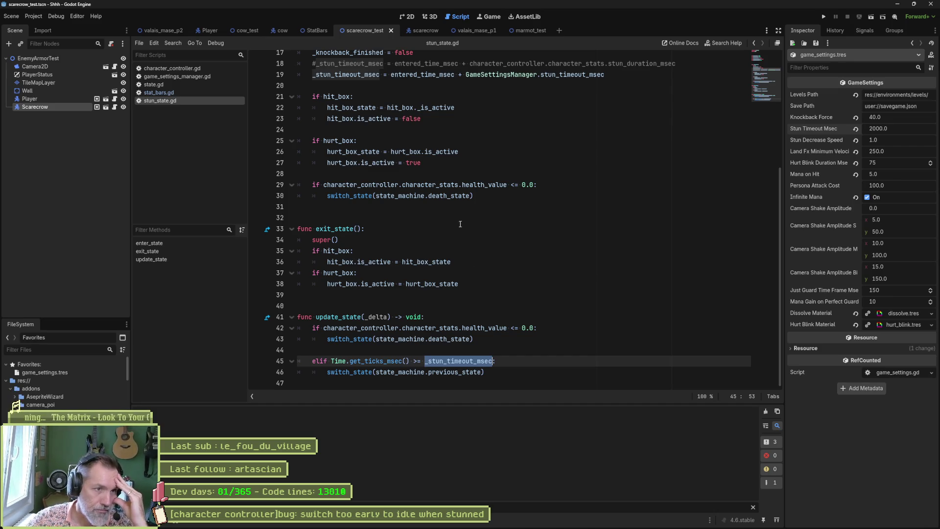
click(190, 92)
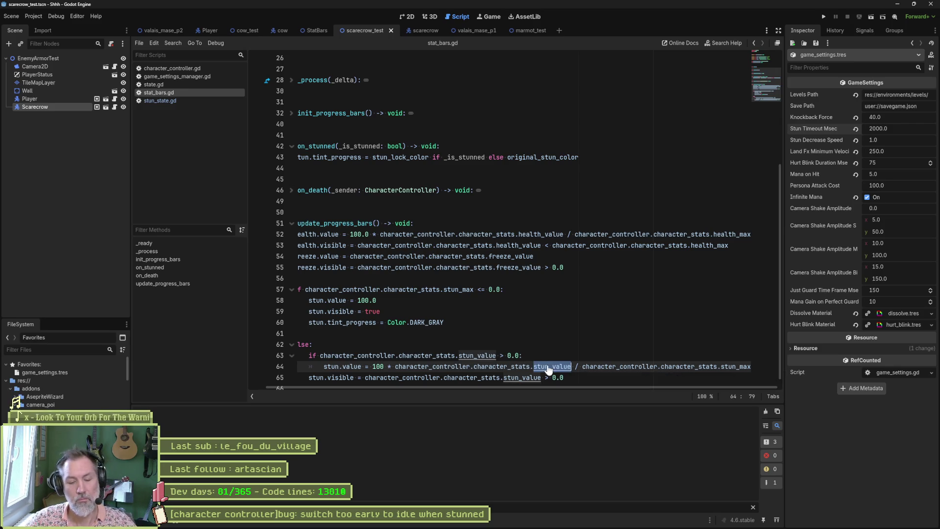
- Search the project for stun_value, check character_controller.gd, then open stat_bars.gd line 36
key(ctrl+shift+f)
key(Return)
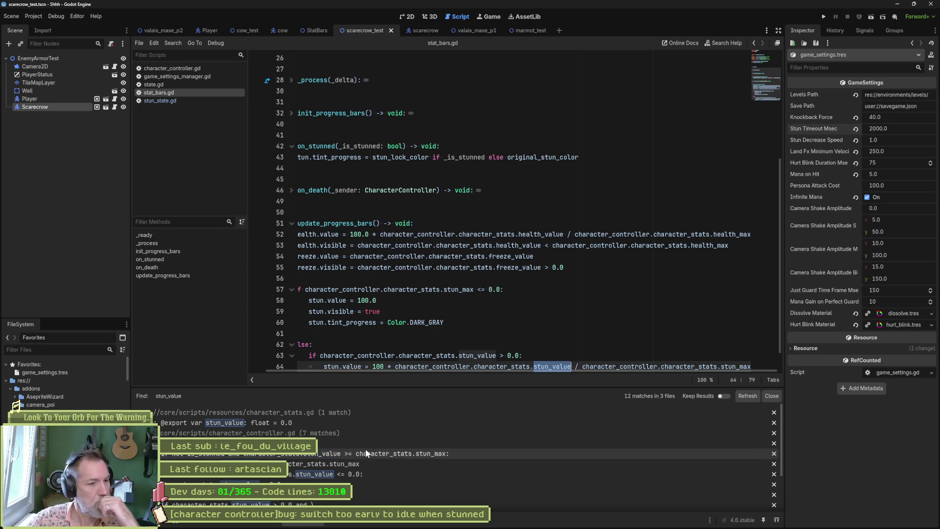
click(350, 443)
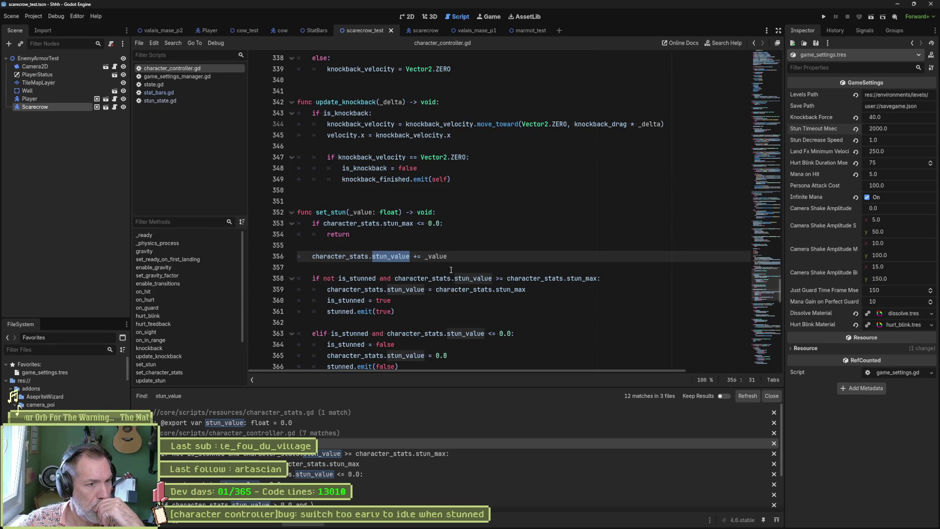
scroll(451, 270, down, 1)
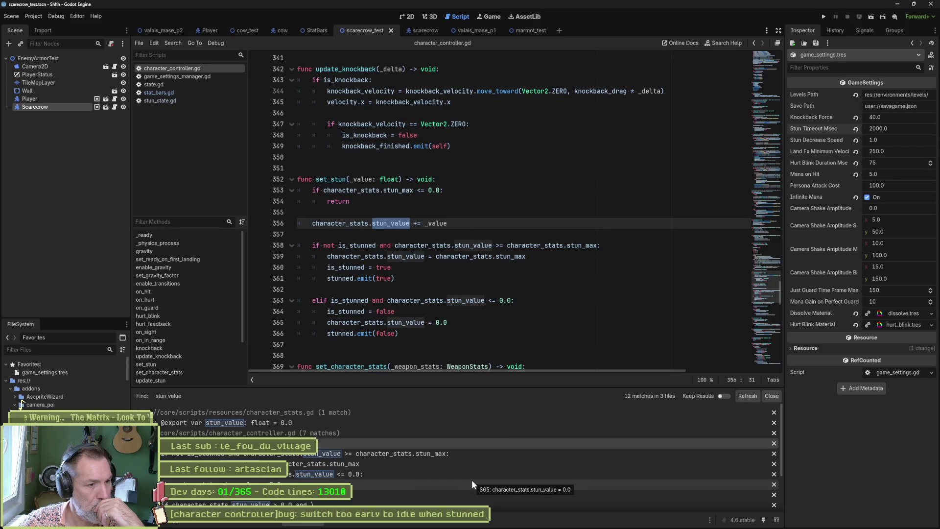
scroll(457, 478, down, 2)
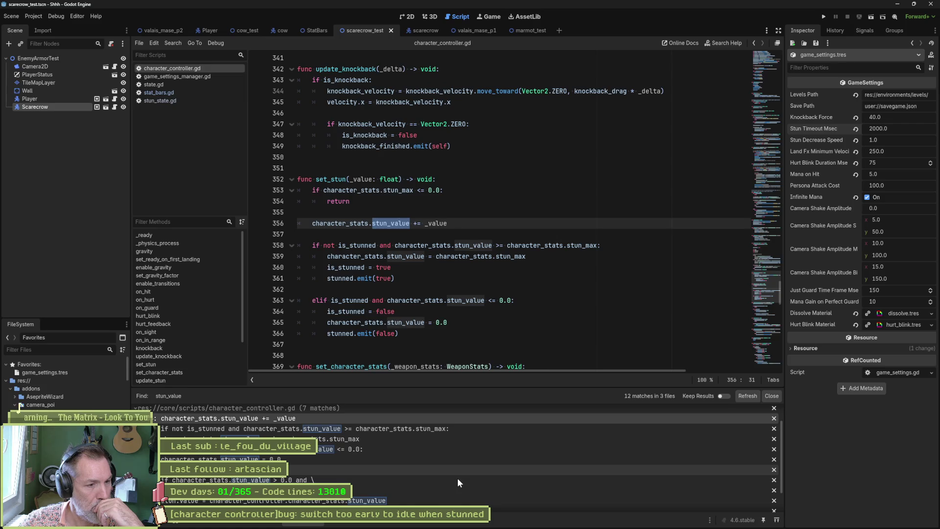
scroll(458, 479, down, 1)
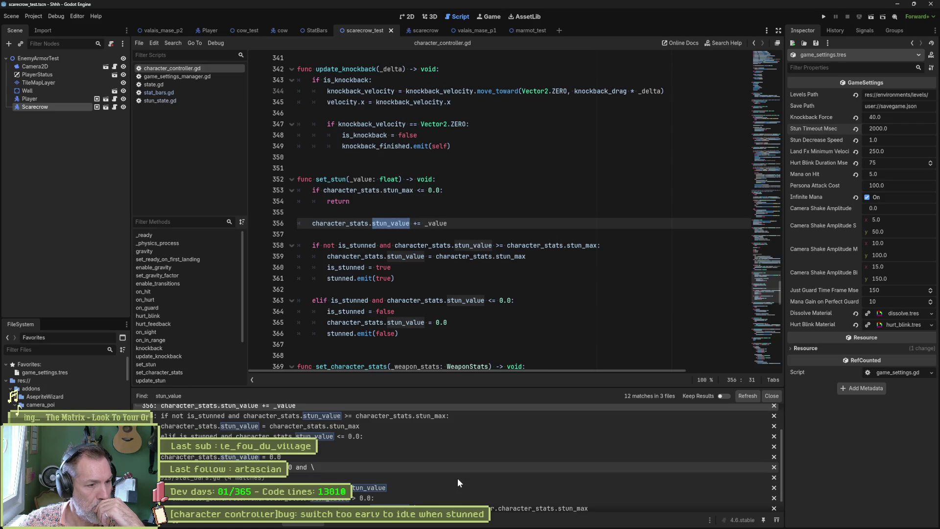
scroll(457, 478, down, 1)
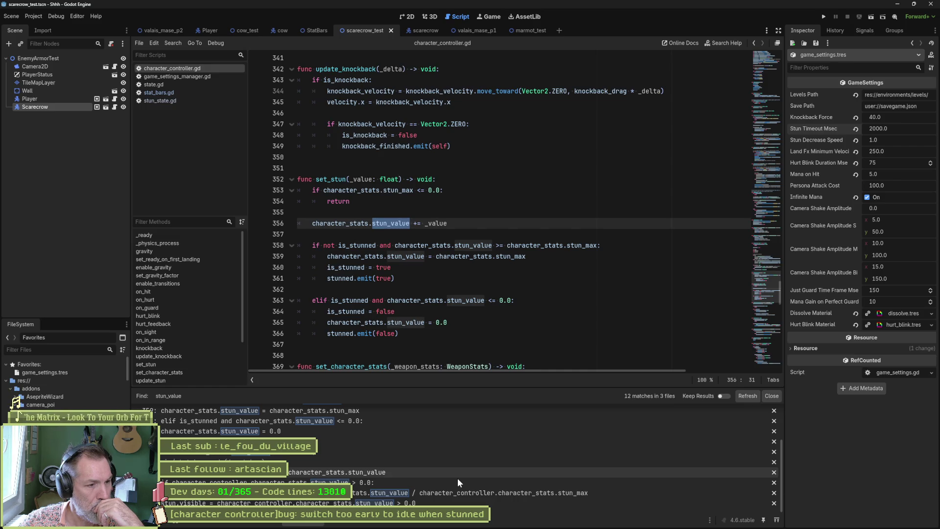
click(366, 472)
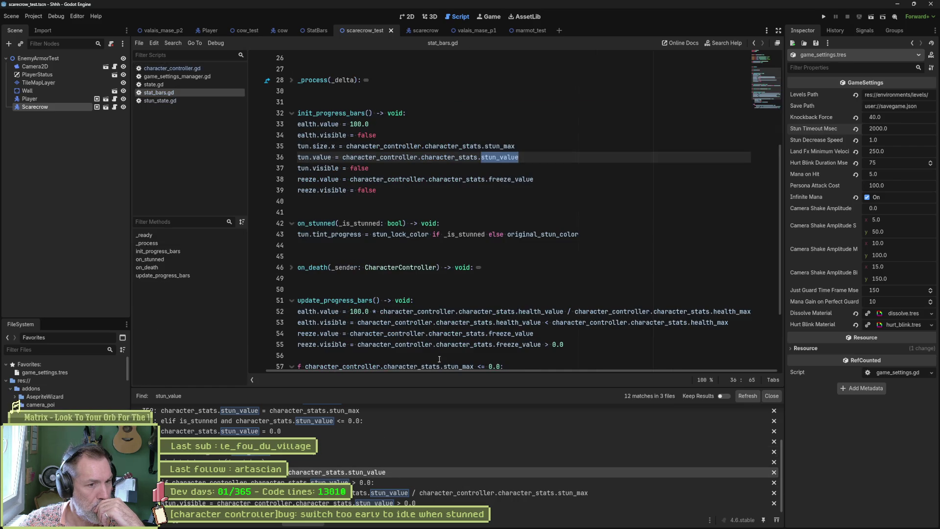
drag(435, 370, 417, 370)
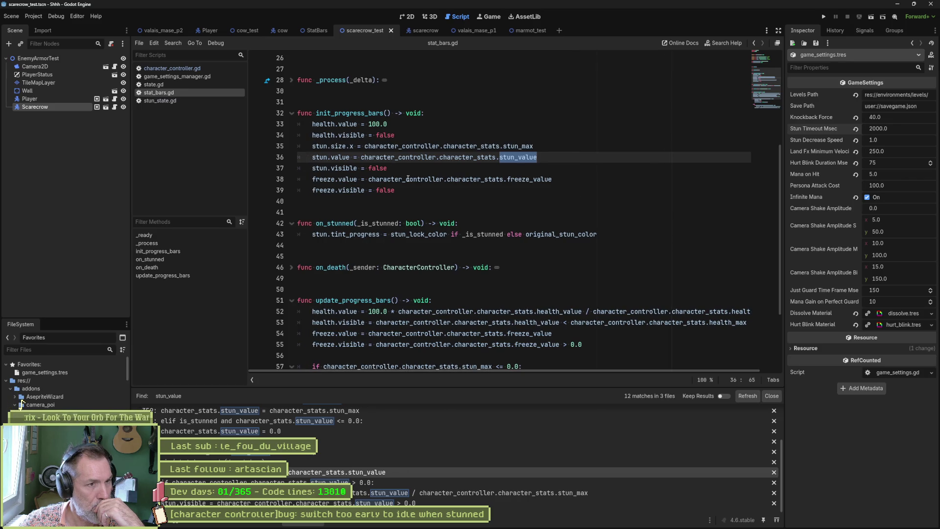
mouse_move(404, 178)
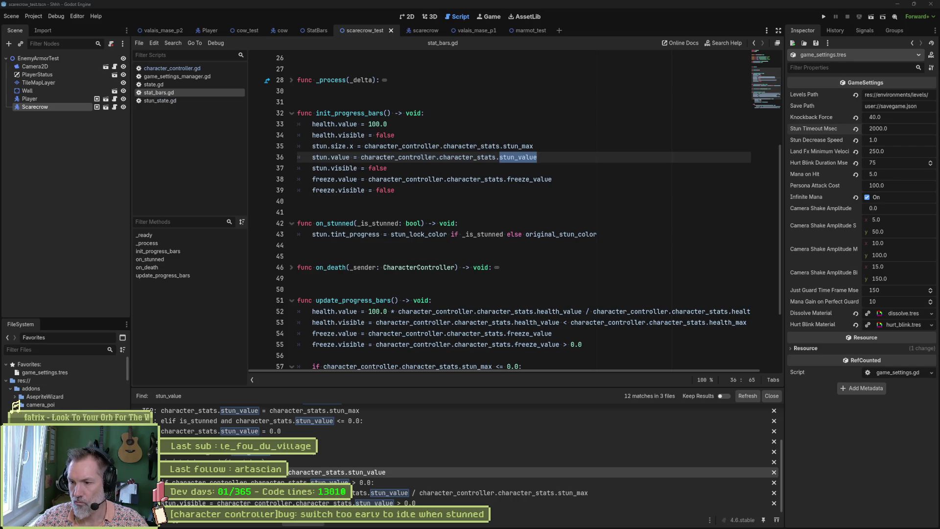
- Open the stun_value match in character_controller.gd's set_stun function
click(430, 161)
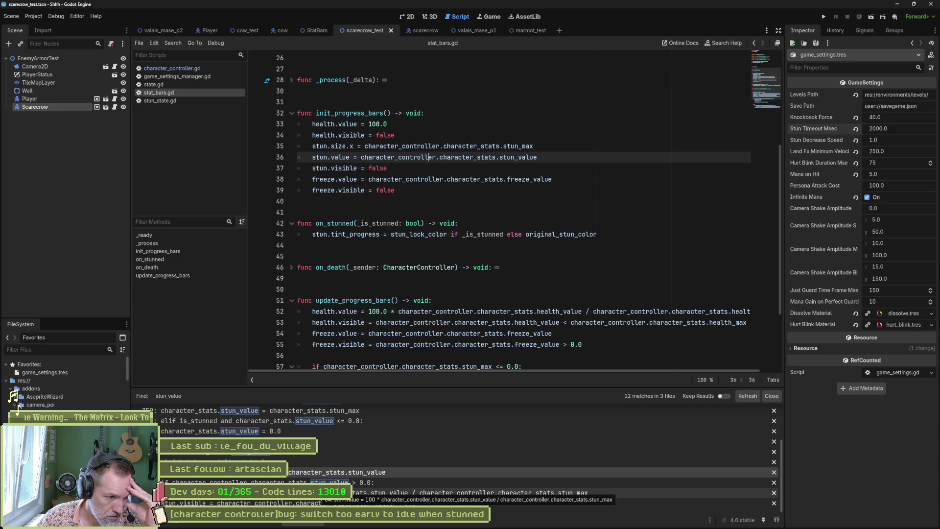
scroll(314, 482, up, 5)
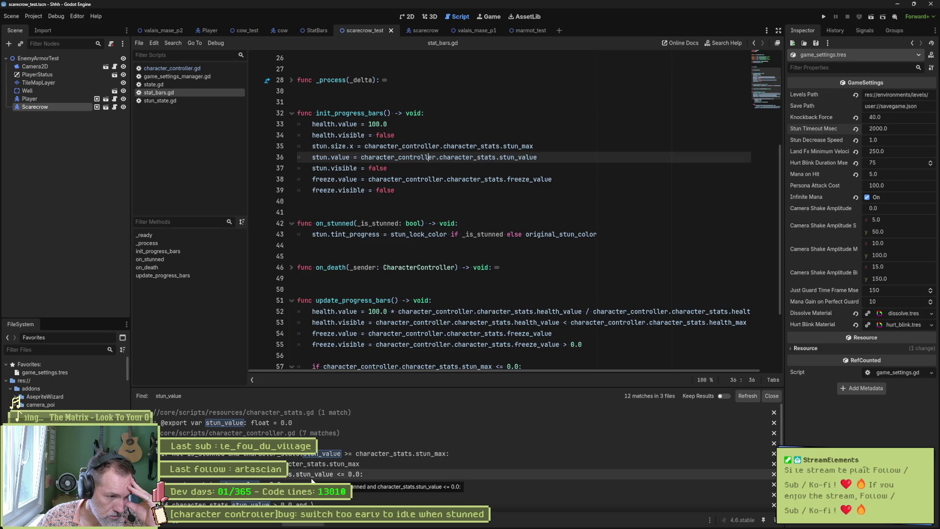
click(304, 444)
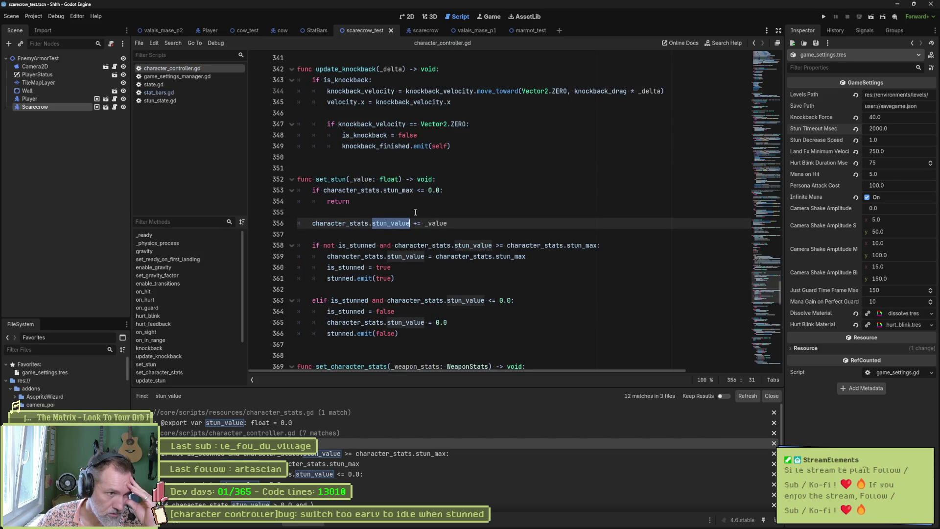
- Search all project files for set_stun
double_click(337, 180)
key(ctrl+shift+f)
click(468, 300)
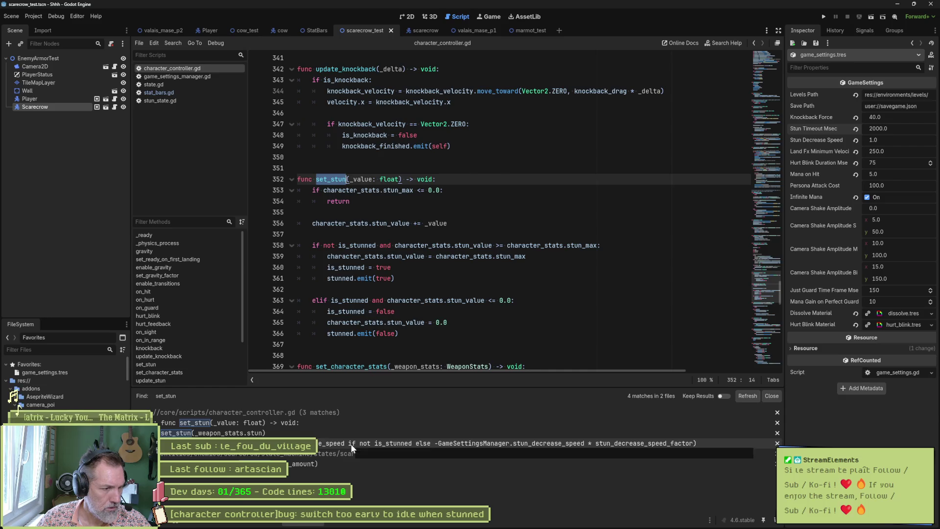
- Jump to the set_stun call on line 390 inside update_stun and study it
click(350, 444)
scroll(420, 301, down, 3)
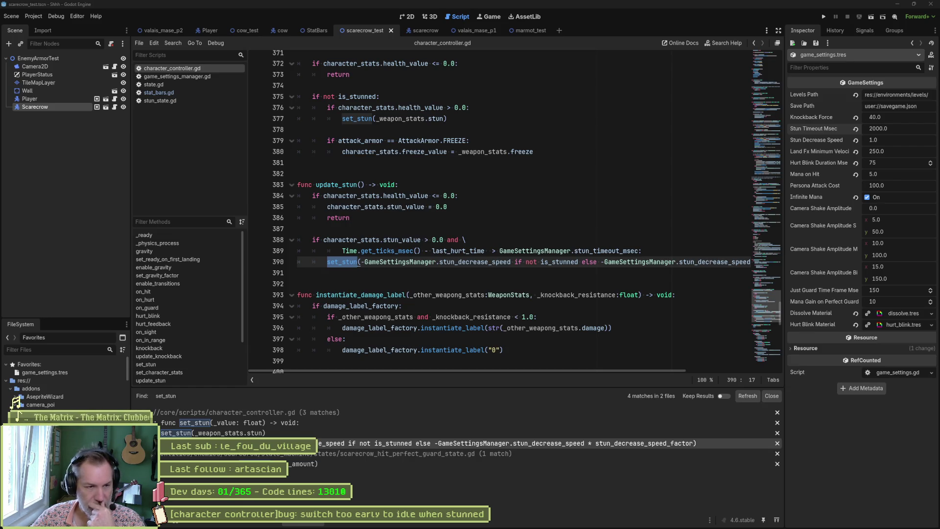
click(560, 278)
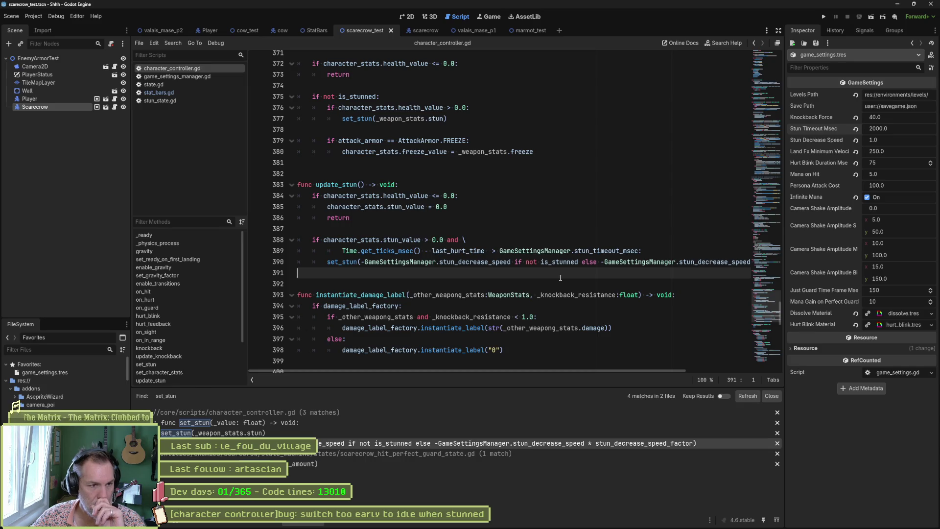
- Inspect update_stun's line 390 set_stun call, then jump to set_stun's definition at line 352
click(464, 229)
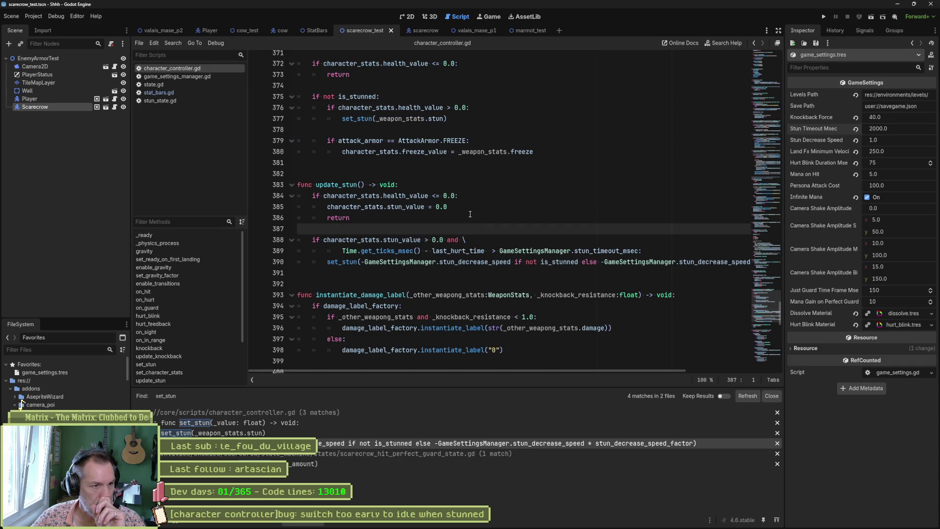
click(470, 216)
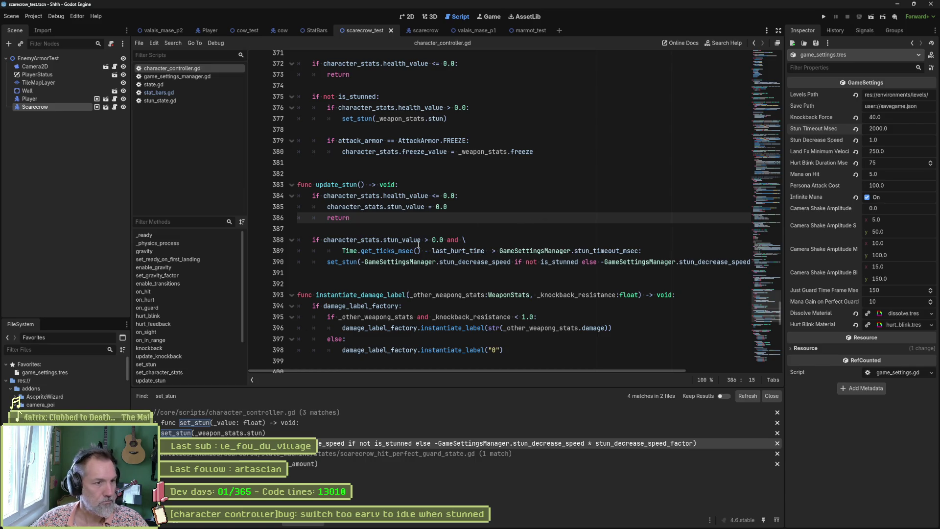
click(357, 271)
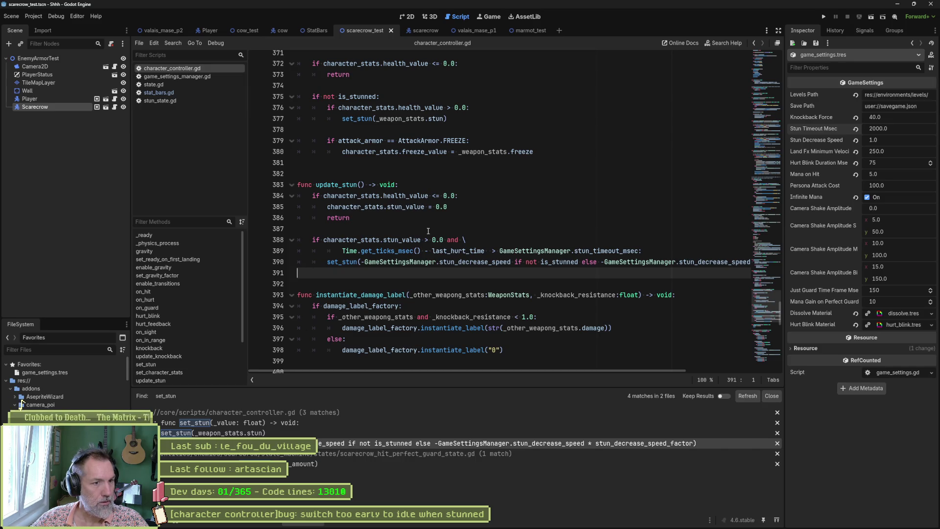
drag(327, 261, 525, 262)
drag(549, 371, 567, 371)
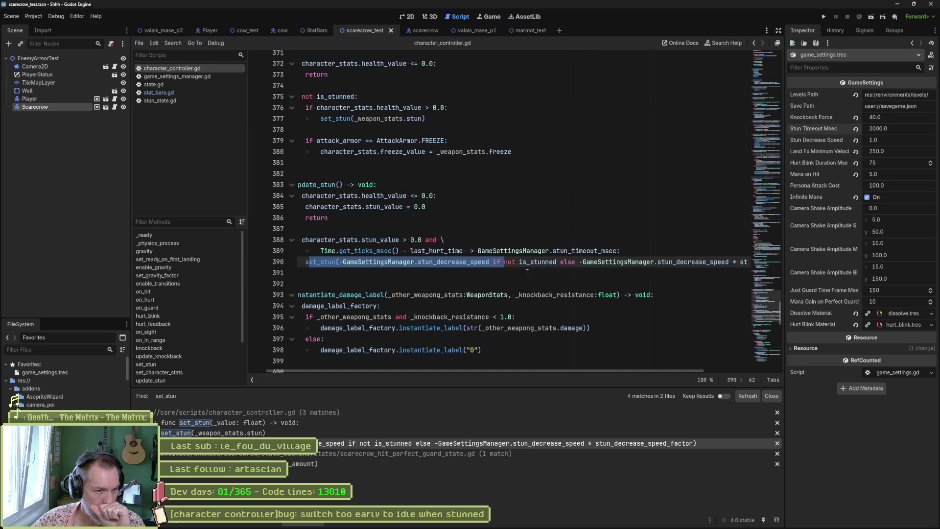
drag(563, 370, 656, 371)
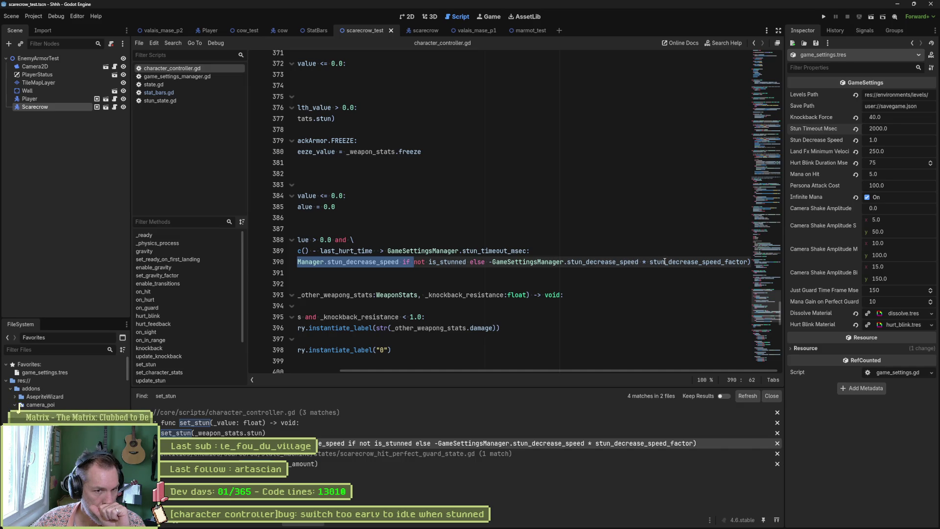
scroll(572, 369, left, 3)
click(508, 366)
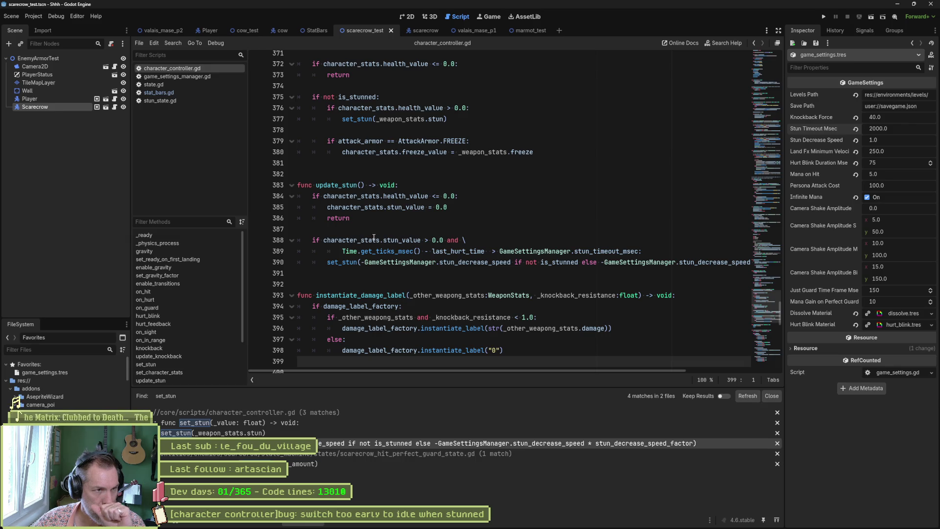
ctrl+click(345, 262)
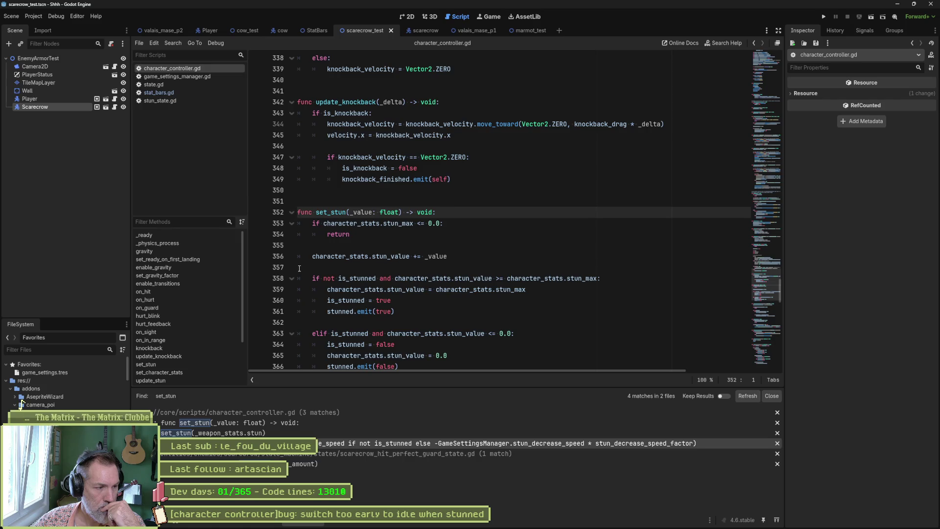
- Select the is_stunned variable on line 360 of the set_stun function
drag(313, 256, 412, 258)
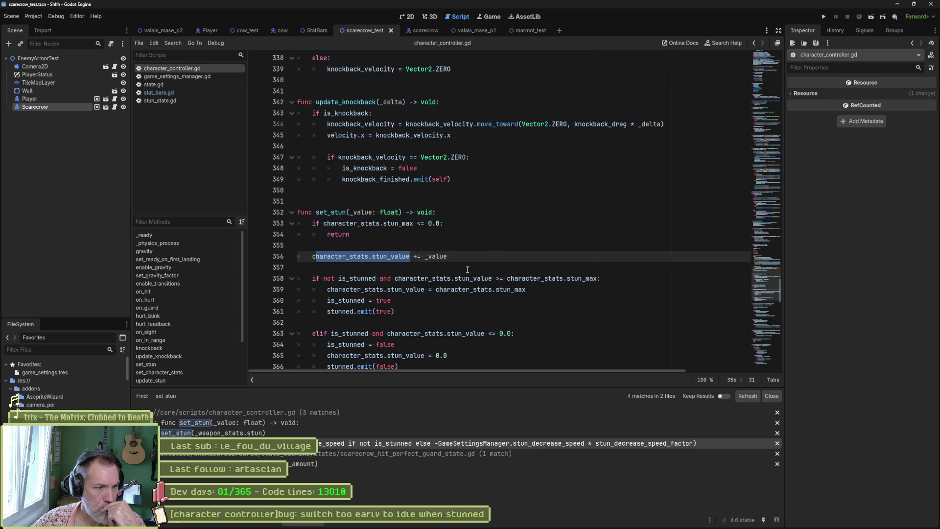
scroll(373, 311, down, 1)
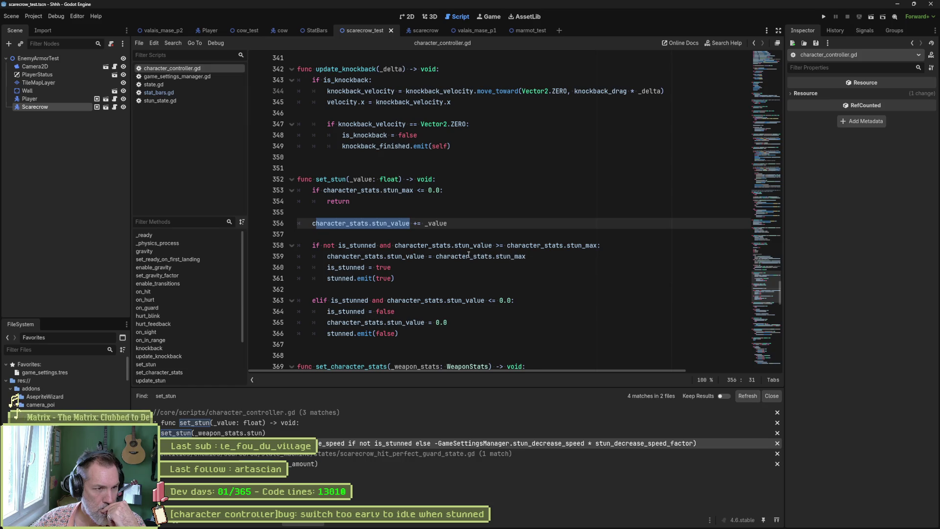
double_click(356, 267)
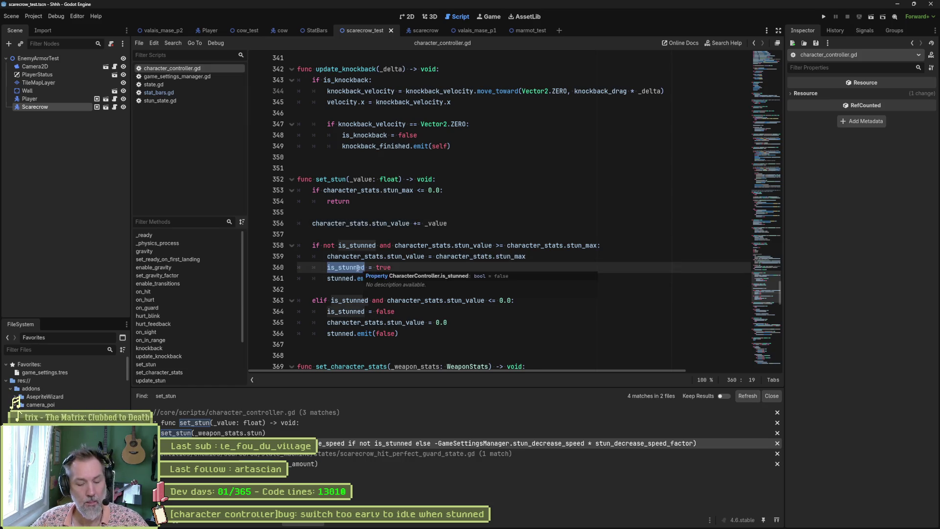
- Search the project for is_stunned, listing 13 matches in 4 files, and open the state.gd check
key(ctrl+shift+f)
click(455, 297)
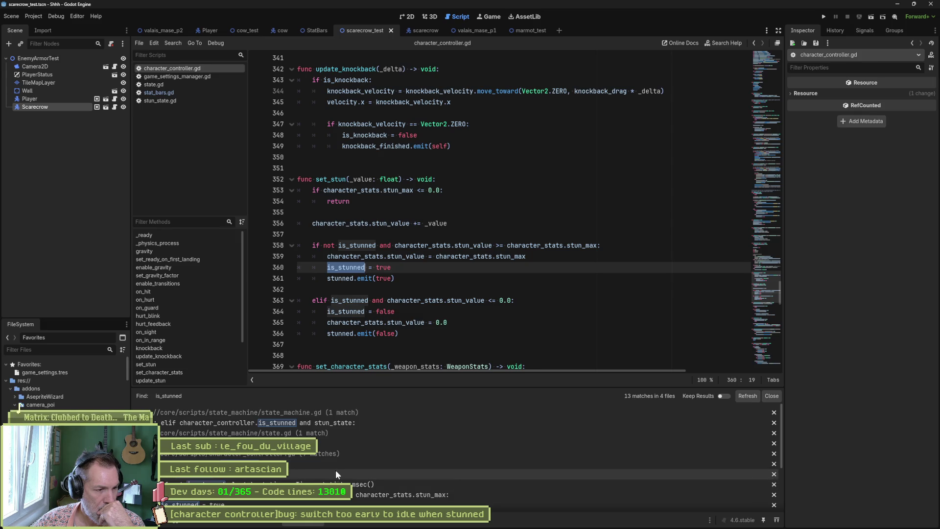
click(430, 442)
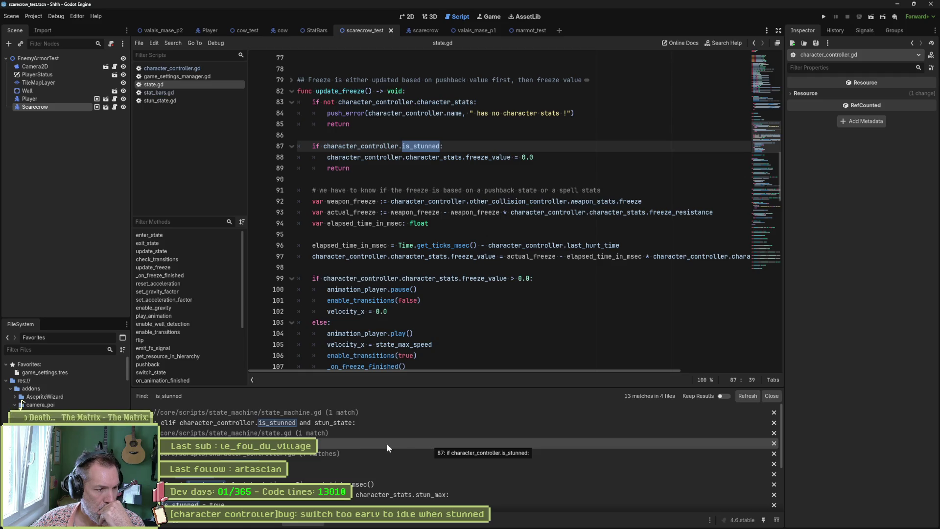
scroll(386, 443, down, 2)
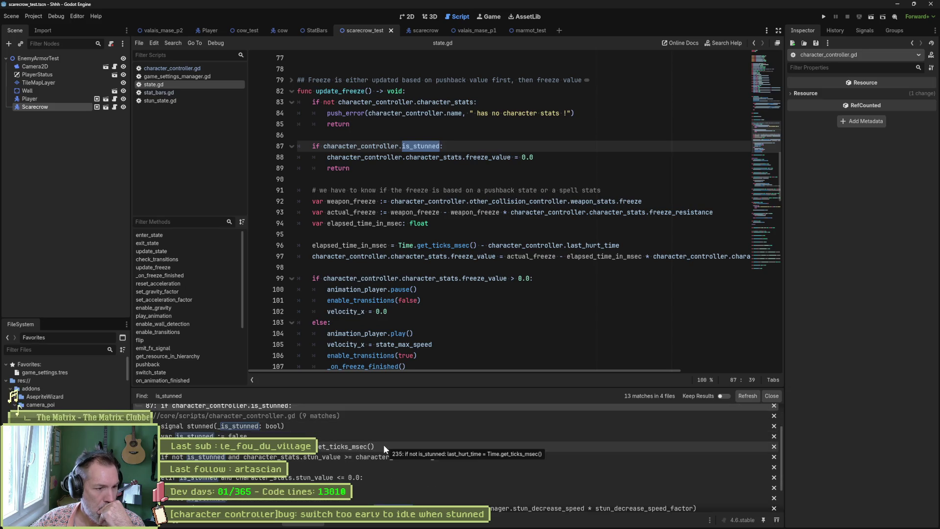
- Review is_stunned uses in character_controller.gd line 375 and stat_bars.gd, then show the StatBars scene
click(325, 500)
scroll(325, 500, down, 2)
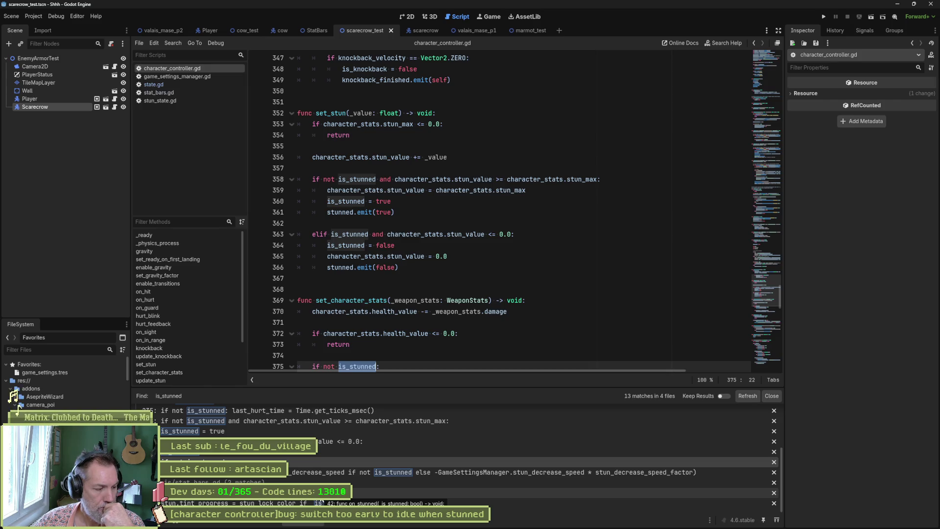
click(321, 501)
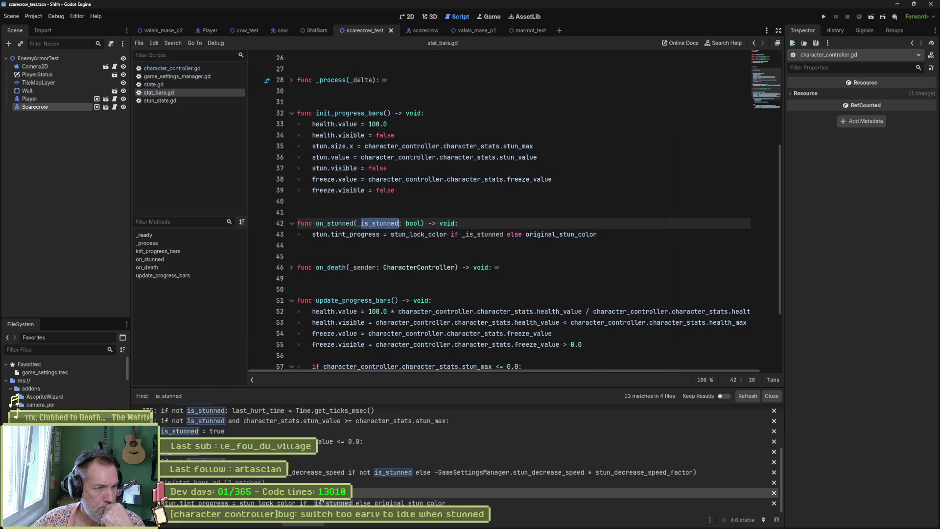
scroll(379, 326, down, 3)
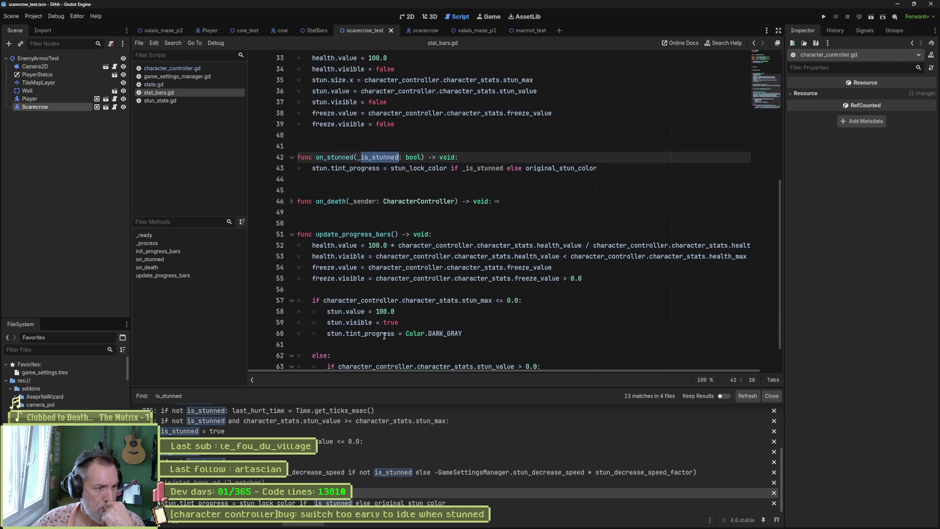
scroll(391, 312, down, 1)
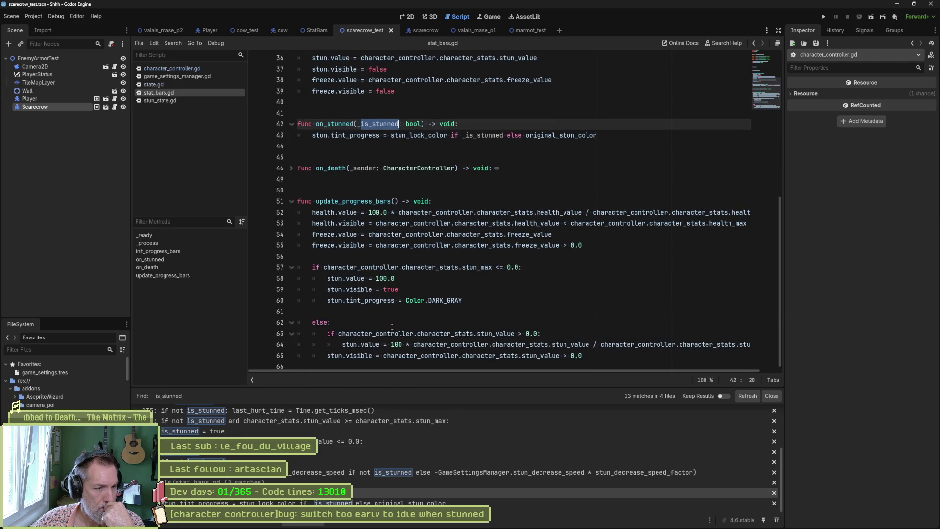
drag(343, 345, 492, 344)
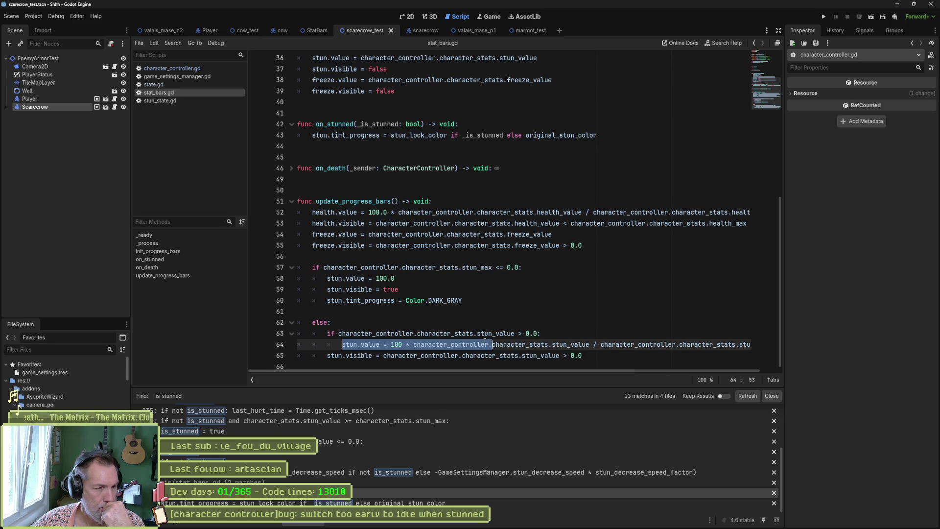
click(463, 356)
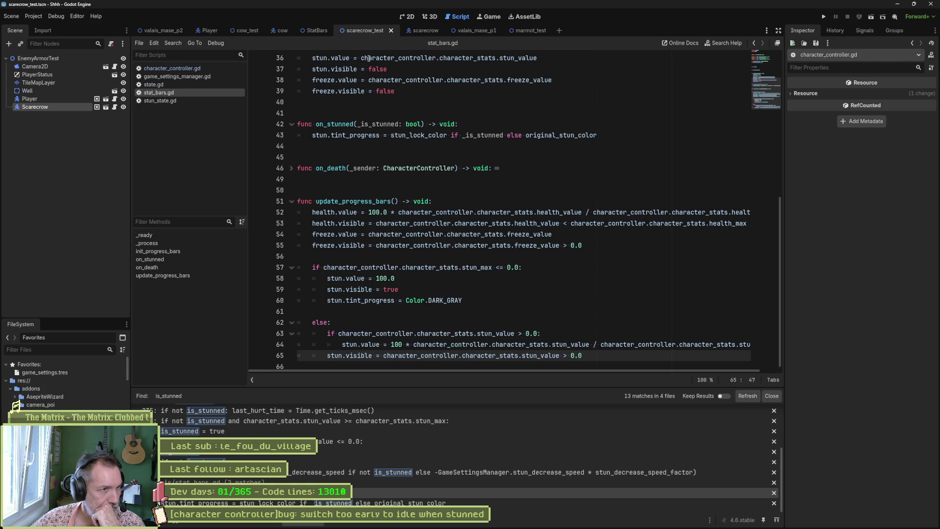
click(314, 30)
click(409, 16)
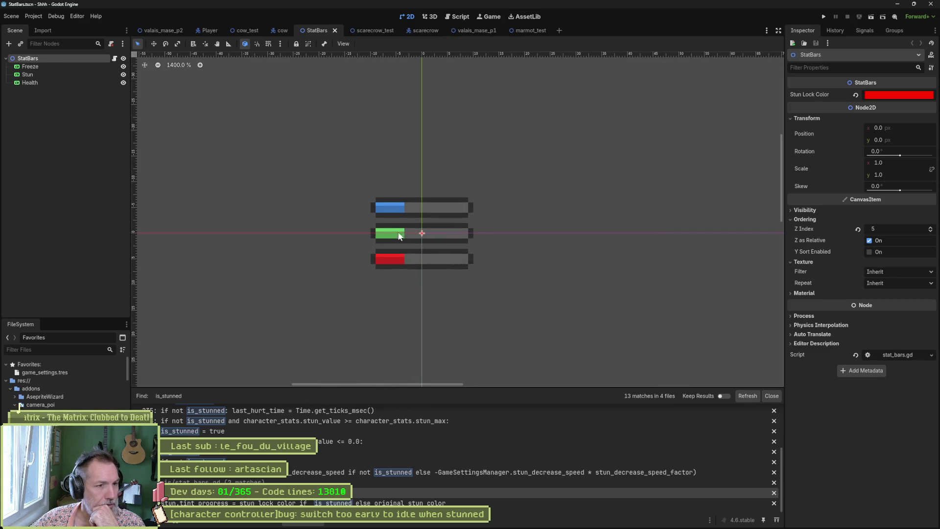
- Add a TextEdit child node under the Stun progress bar
scroll(397, 237, up, 2)
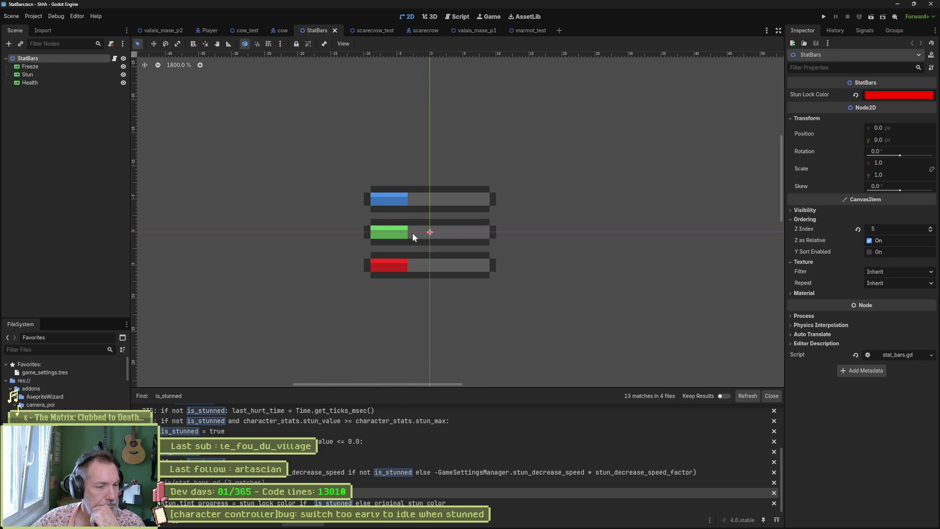
click(71, 73)
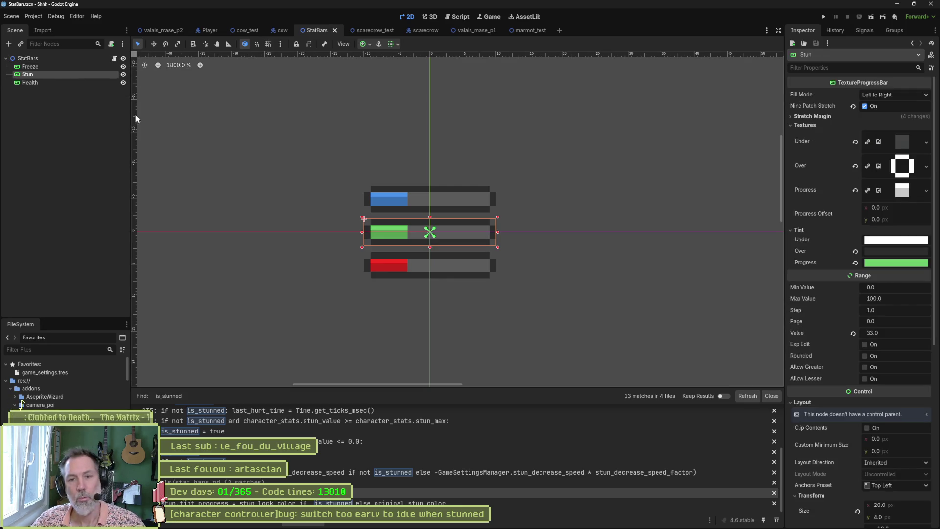
key(ctrl+a)
text(tex)
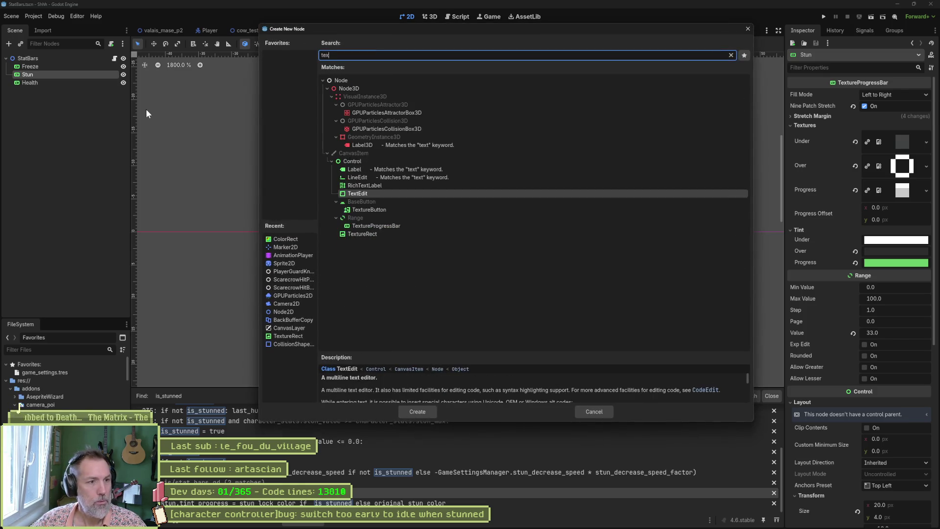
key(Return)
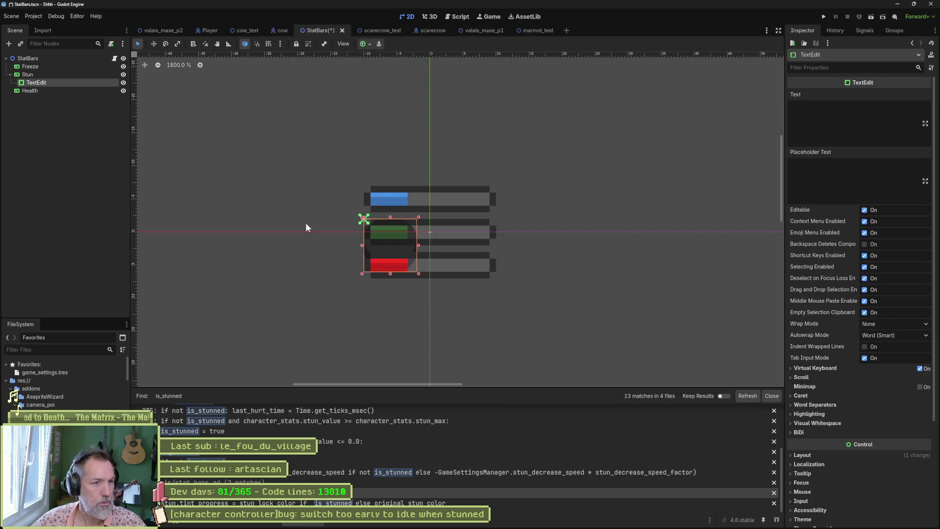
- Set the TextEdit's Text to 123 and widen the box across the bars
click(848, 106)
text(asdfas)
key(ctrl+a)
text(123)
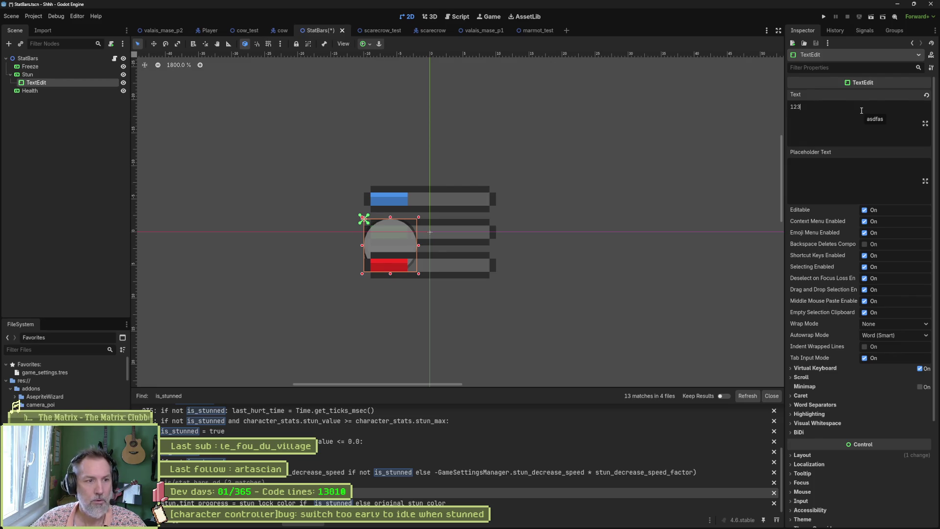
mouse_move(418, 245)
mouse_down()
mouse_move(670, 242)
mouse_move(402, 236)
mouse_up()
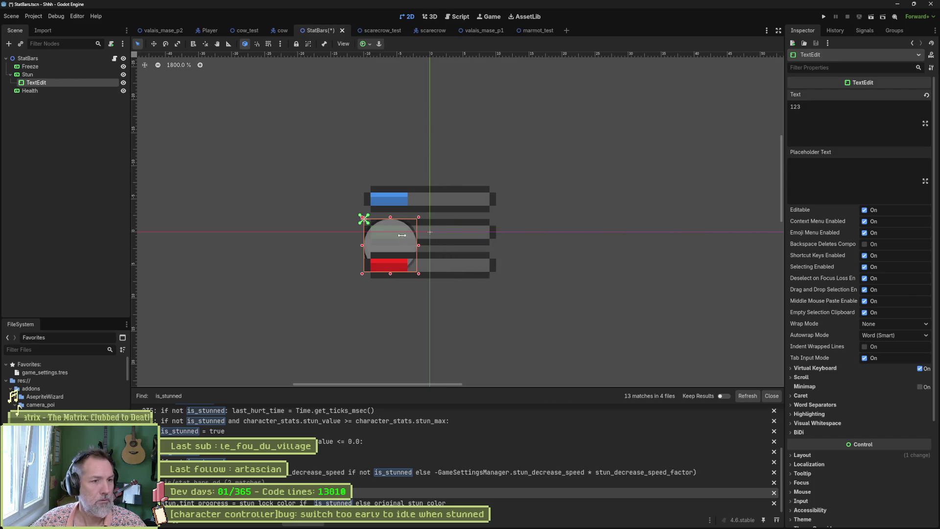
- Set the TextEdit's Placeholder Text to 123 and expand its Layout properties
click(815, 169)
text(asdfasdf)
key(ctrl+a)
text(123)
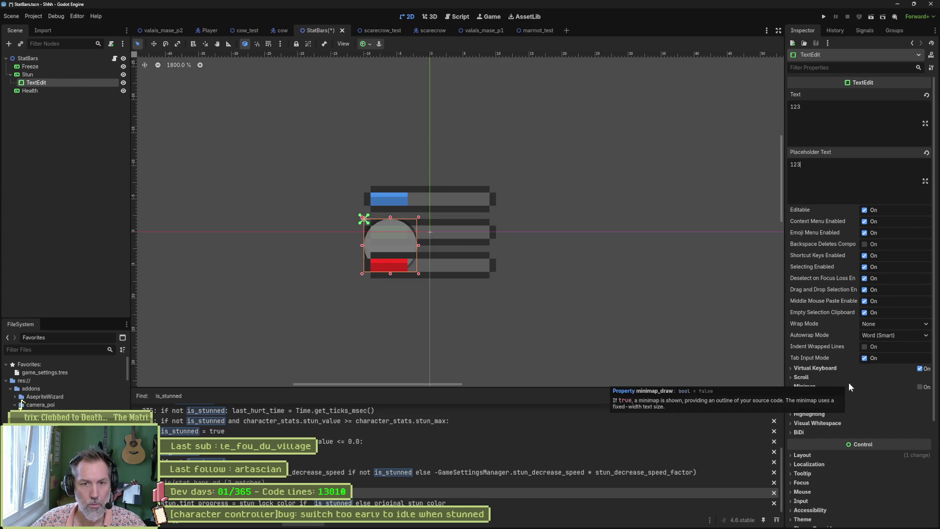
scroll(829, 282, down, 3)
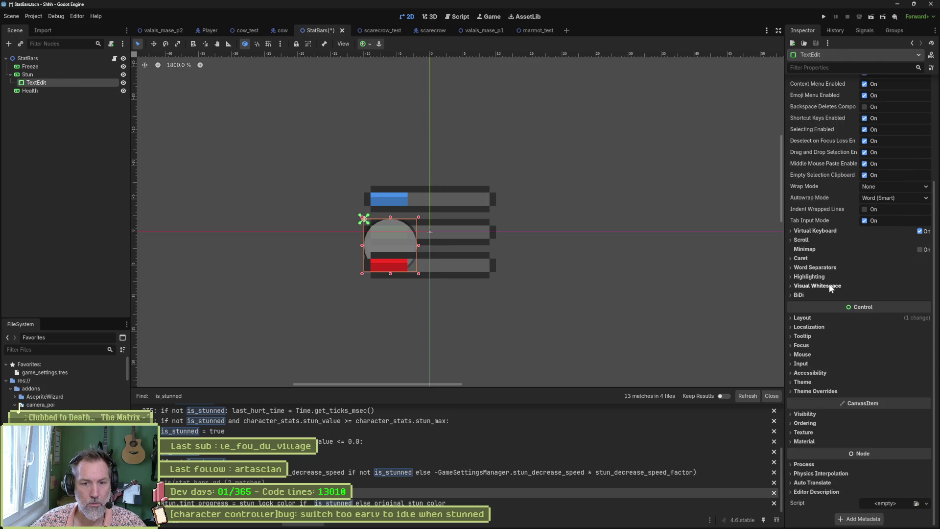
click(815, 317)
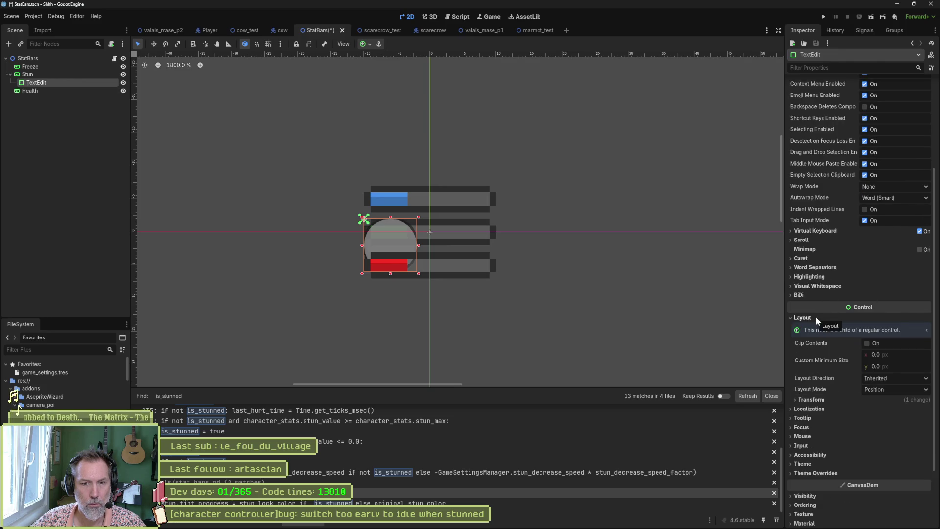
- Delete the TextEdit node and set the Label under Stun to show 123
key(Delete)
key(Return)
click(62, 83)
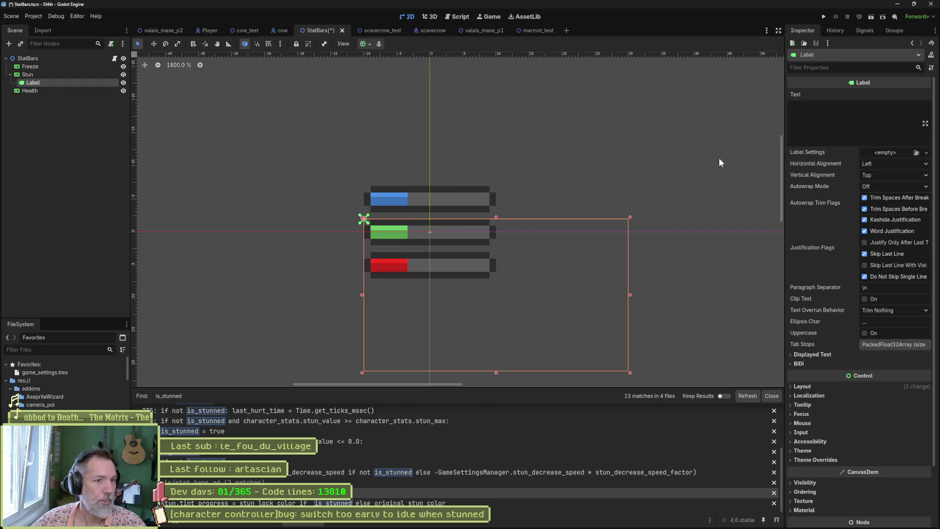
click(838, 108)
text(123)
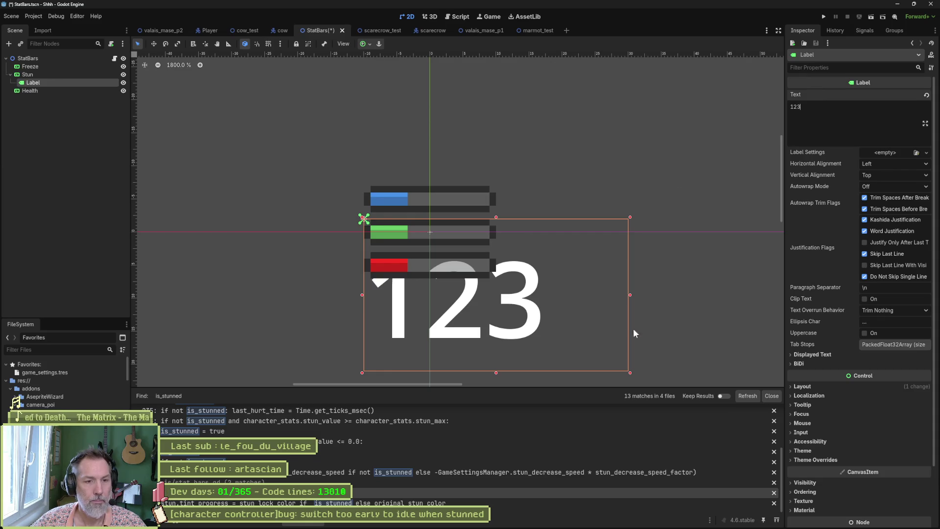
- Scale the 123 Label down and place it on the left end of the green Stun bar
mouse_move(559, 317)
mouse_down()
mouse_move(610, 373)
mouse_move(589, 355)
mouse_up()
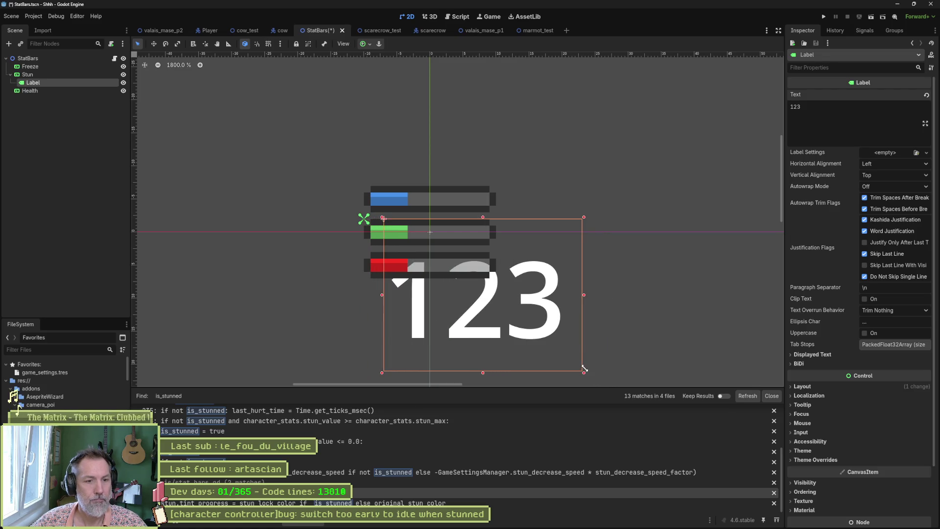
mouse_move(590, 374)
mouse_down()
mouse_move(428, 231)
mouse_move(363, 240)
mouse_up()
scroll(387, 235, up, 4)
scroll(394, 238, up, 1)
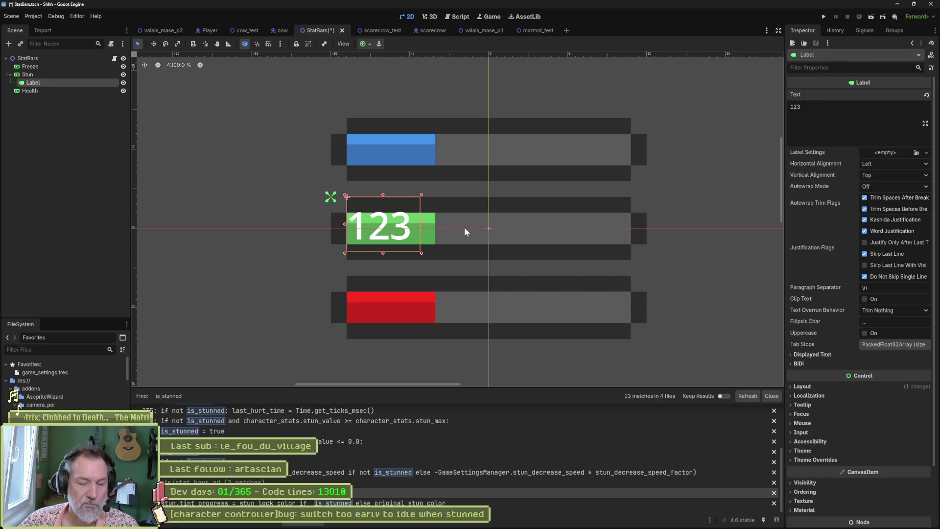
click(371, 30)
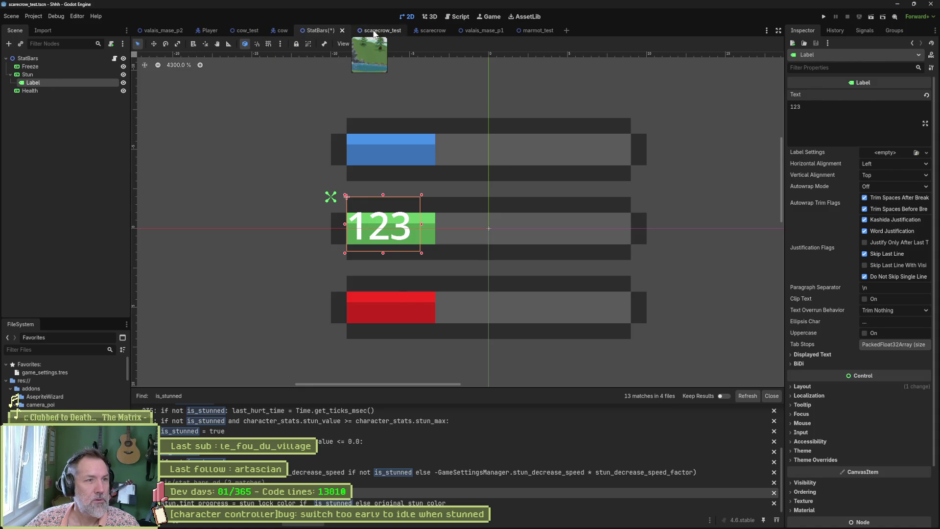
- Run scarecrow_test, walk right and back, attack the scarecrow twice, then stop the game
key(F6)
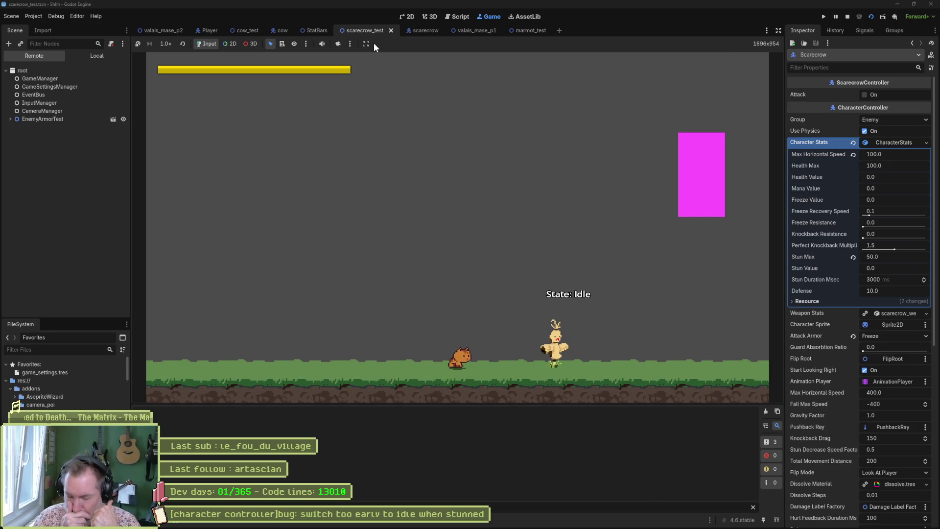
key(Right)
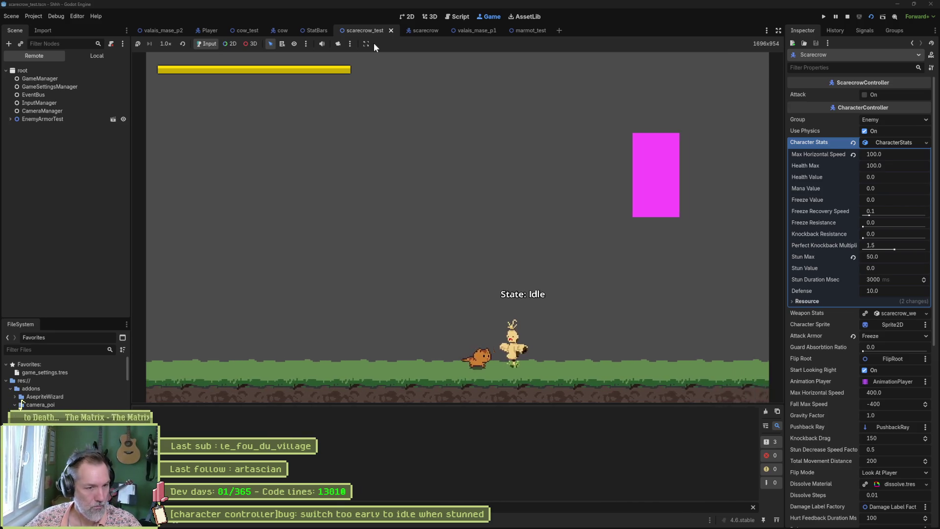
key(Left)
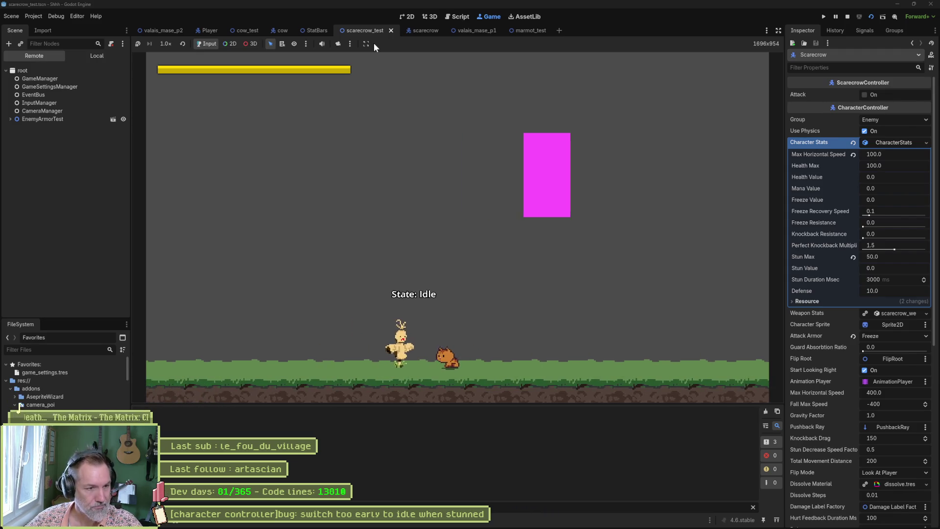
key(x)
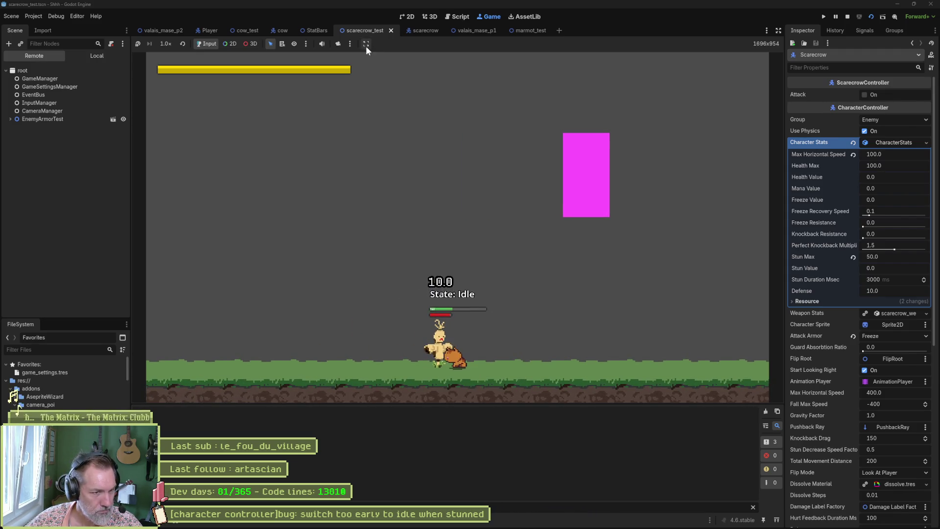
key(x)
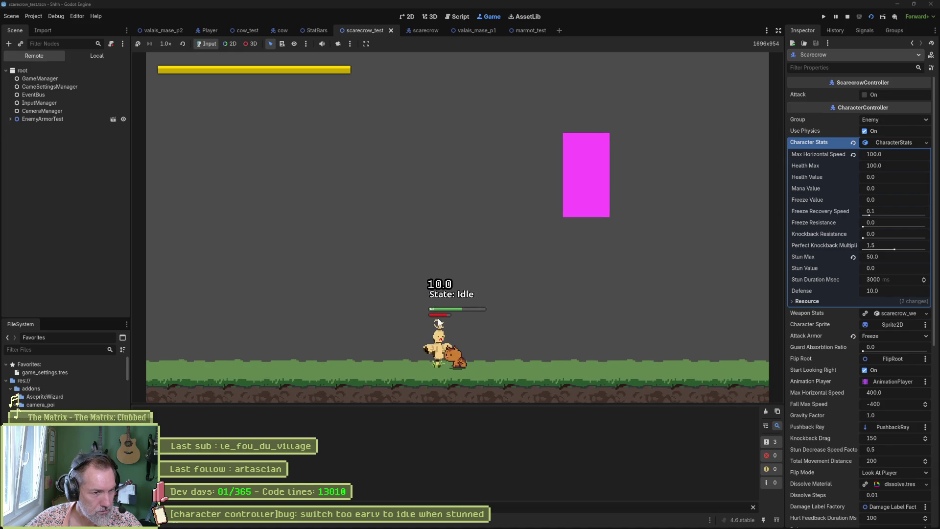
key(F8)
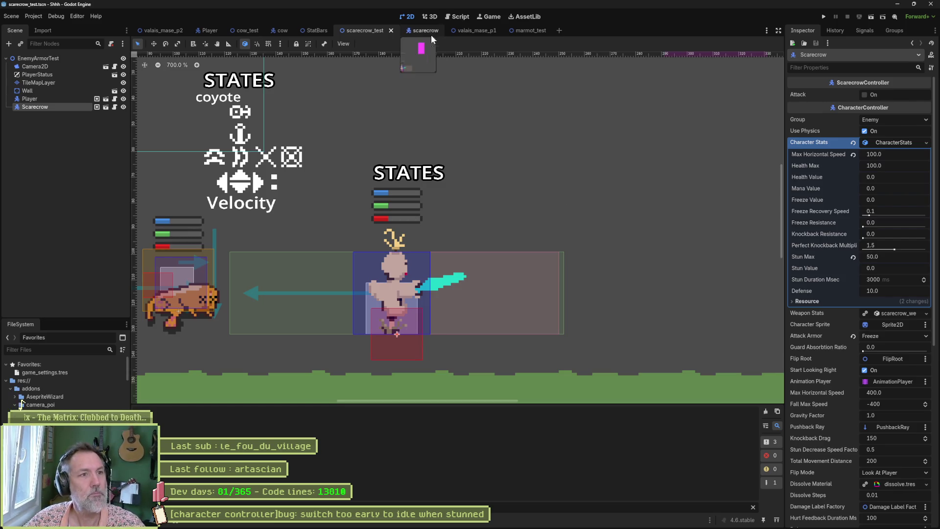
- Enlarge the 123 label in StatBars and move it to the left of the bars
click(316, 31)
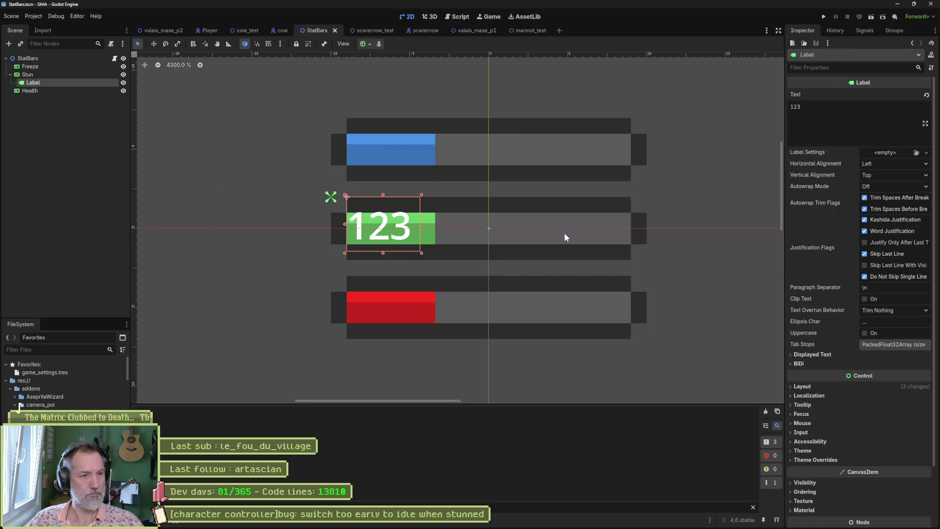
mouse_move(422, 253)
mouse_down()
mouse_move(466, 288)
mouse_move(415, 249)
mouse_move(487, 299)
mouse_up()
mouse_move(452, 263)
mouse_down()
mouse_move(304, 243)
mouse_move(288, 228)
mouse_up()
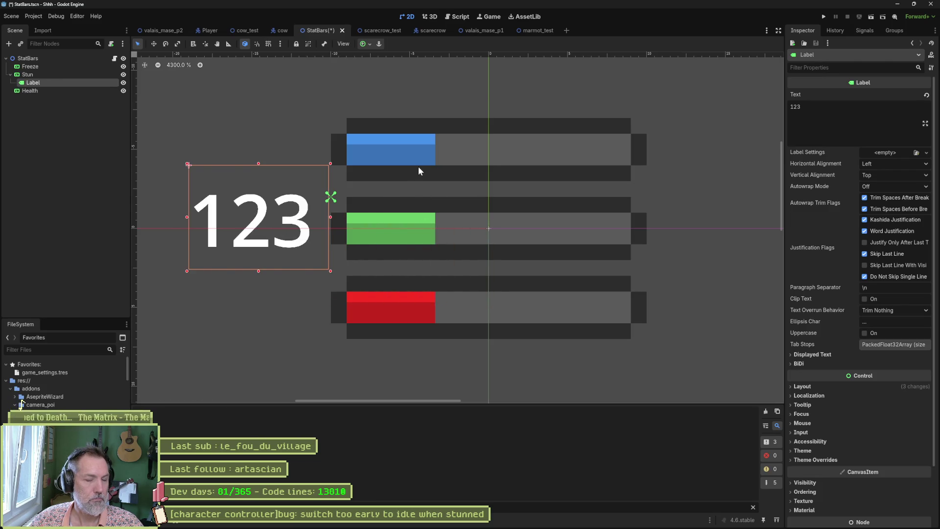
- Run scarecrow_test to check the label, then stop it and return to StatBars
click(387, 31)
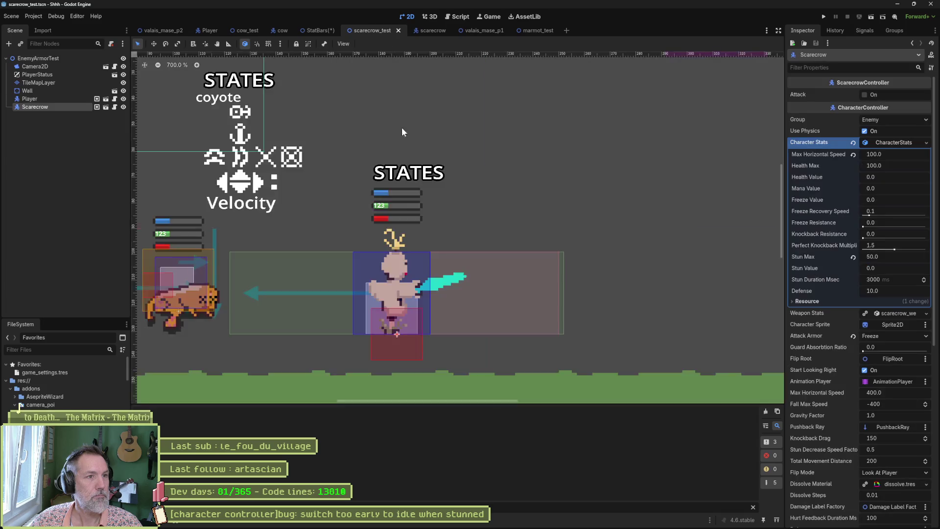
key(F6)
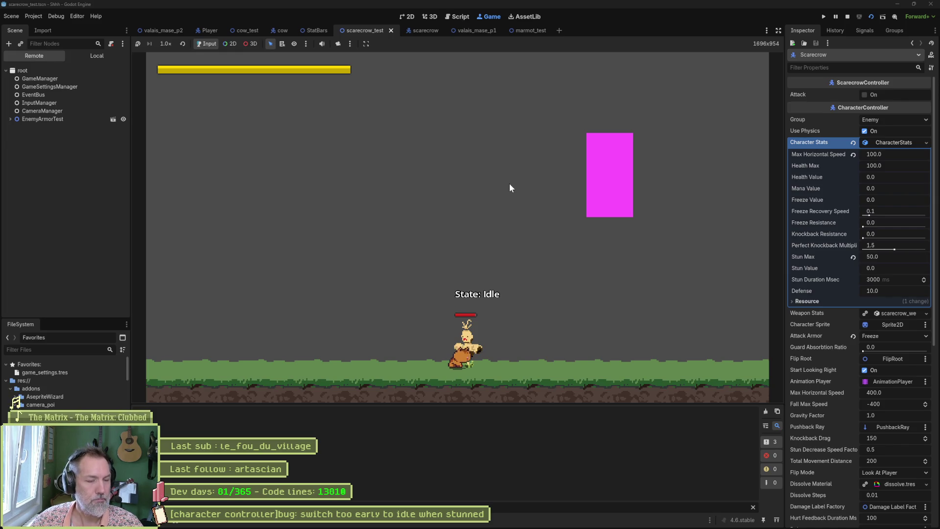
key(F8)
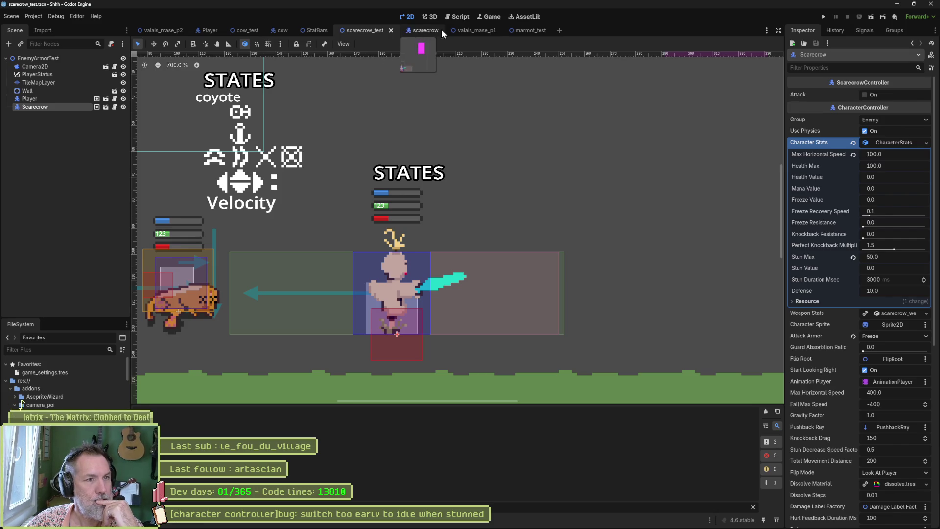
click(317, 30)
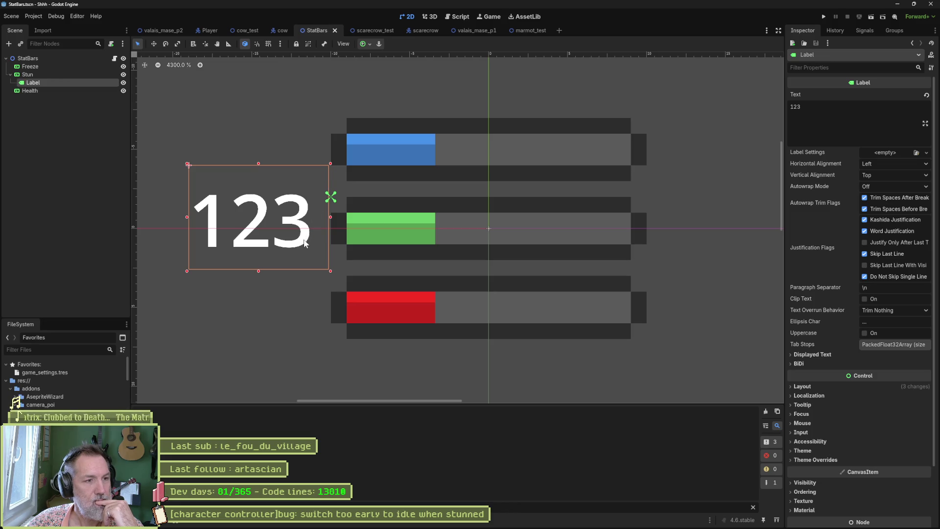
- Nudge the 123 label to centre it on the green Stun bar, then select the StatBars root
drag(305, 245, 311, 250)
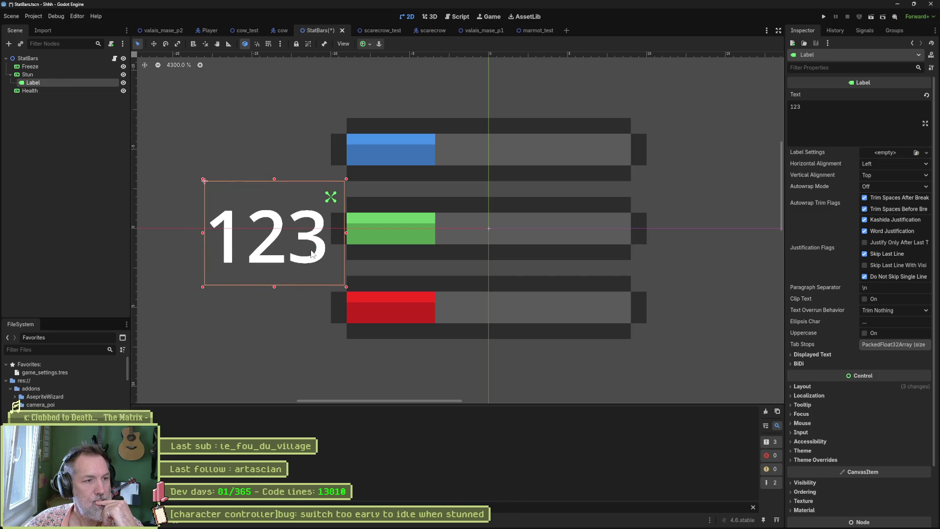
key(Up)
key(Down)
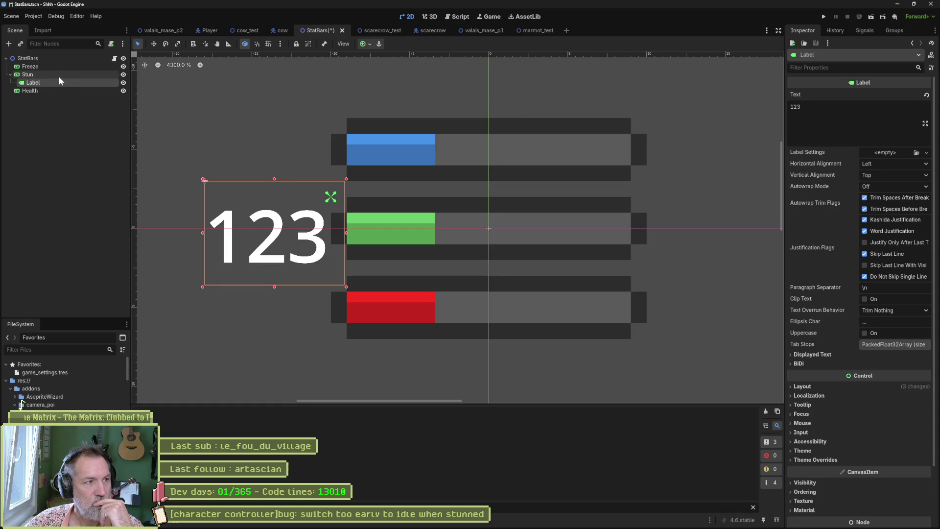
click(113, 58)
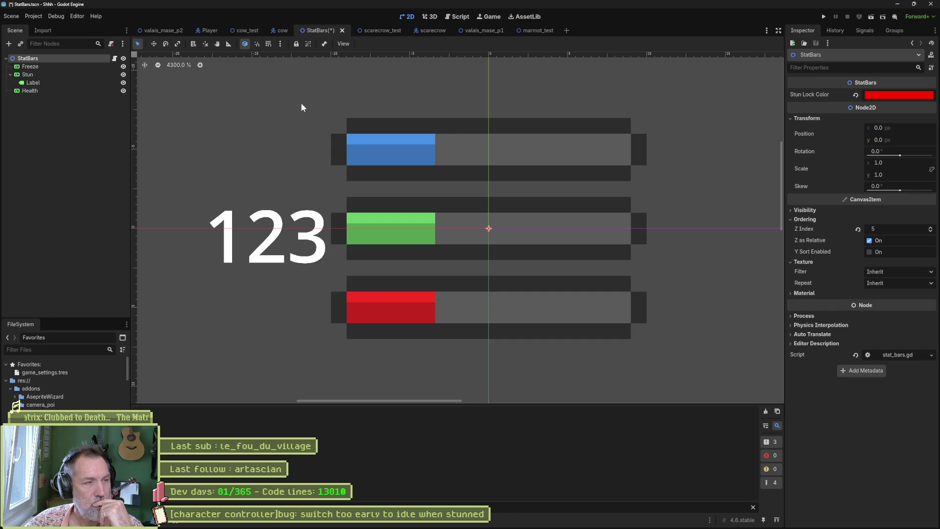
- Check StatBars' _ready function, then select the Stun bar and begin attaching it a new script
click(114, 58)
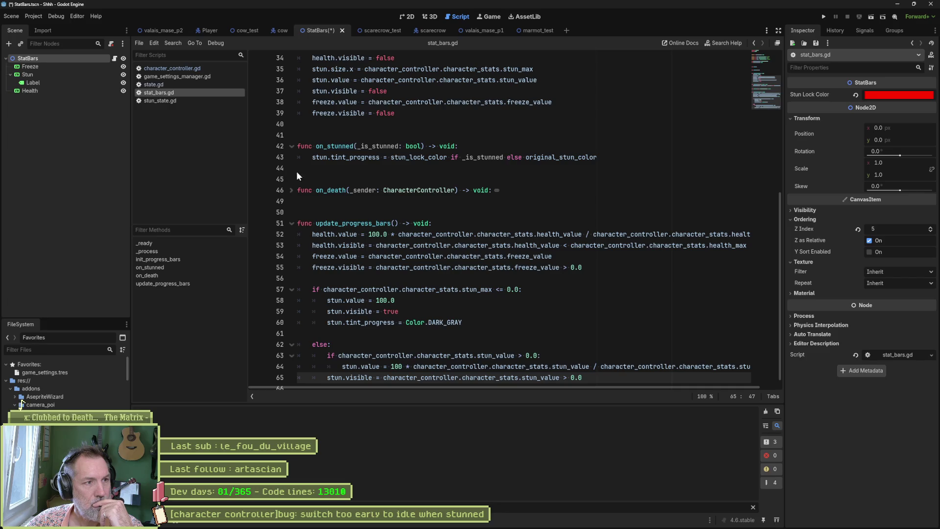
click(191, 244)
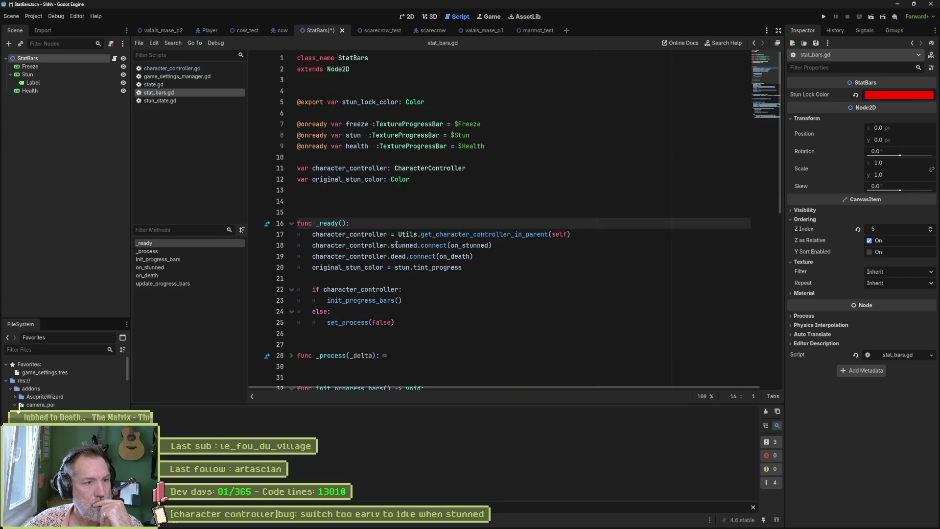
mouse_move(400, 135)
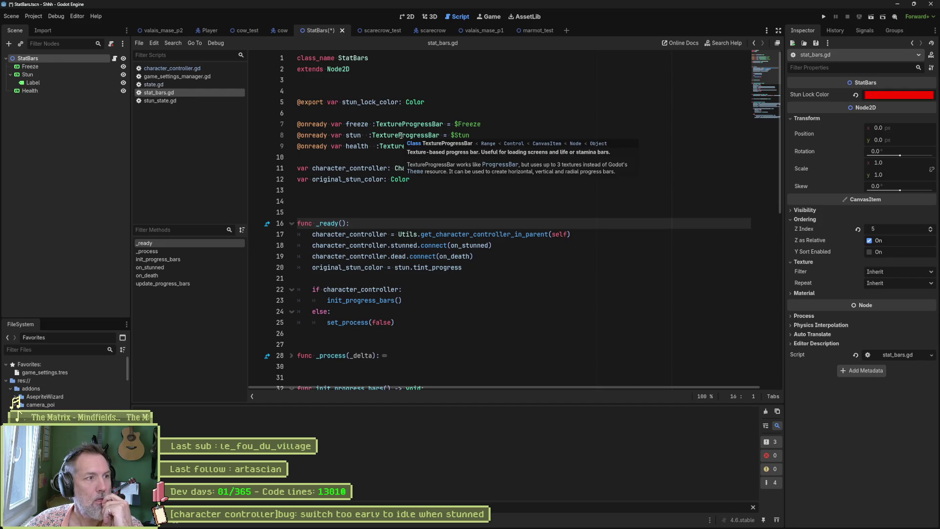
click(80, 75)
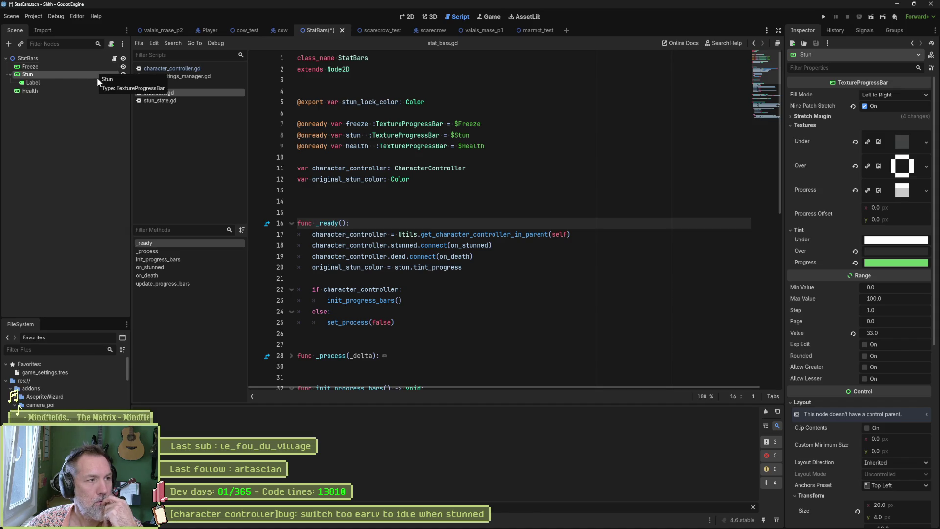
click(111, 44)
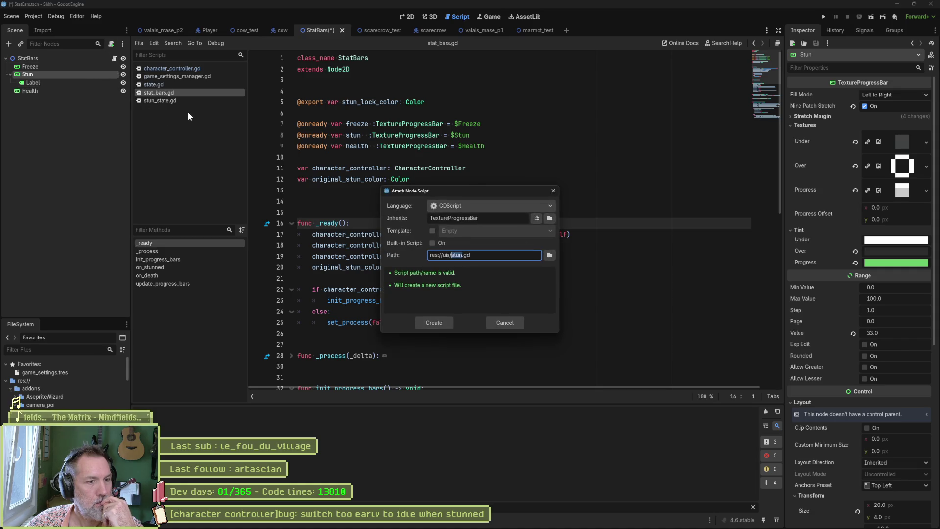
key(Right)
text(_label)
key(Return)
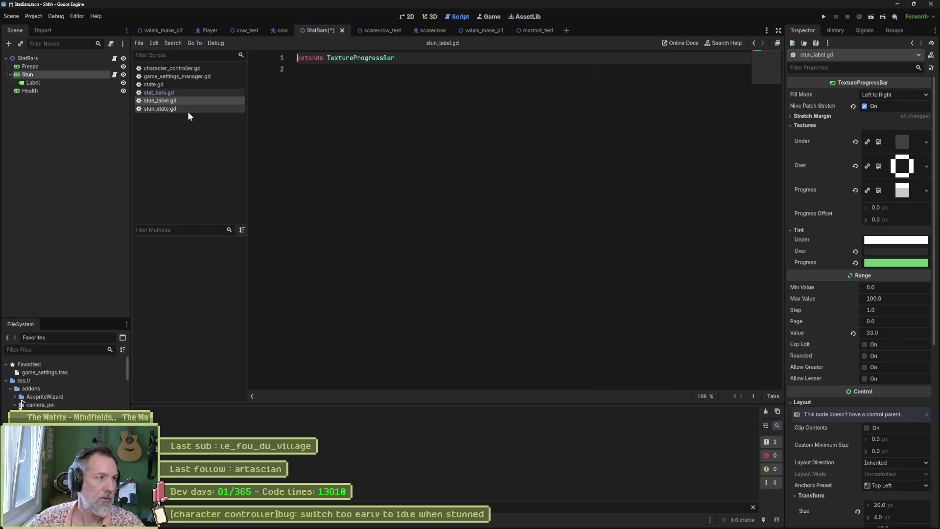
drag(65, 81, 281, 78)
- Add a class_name StatBarLabel line above the extends TextureProgressBar line
key(ctrl+Home)
key(Return)
key(Up)
text(class_name )
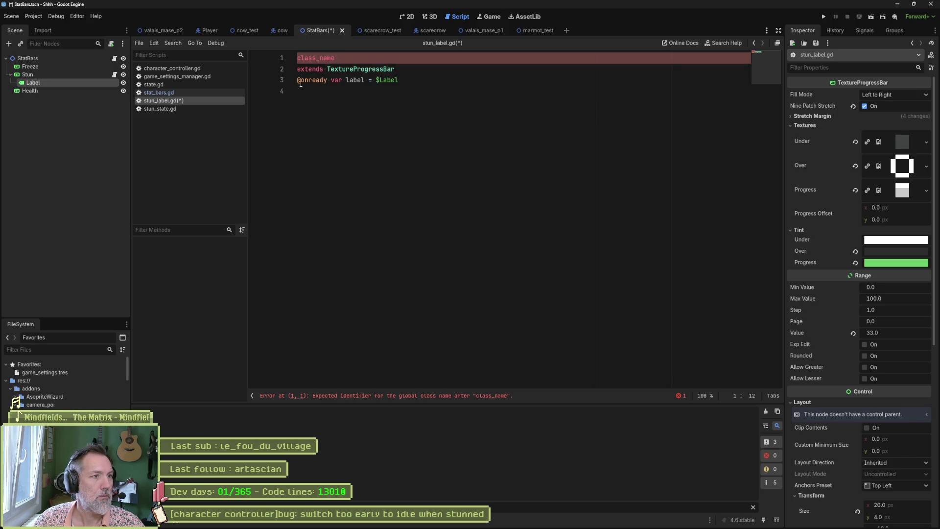
text(StunLabel)
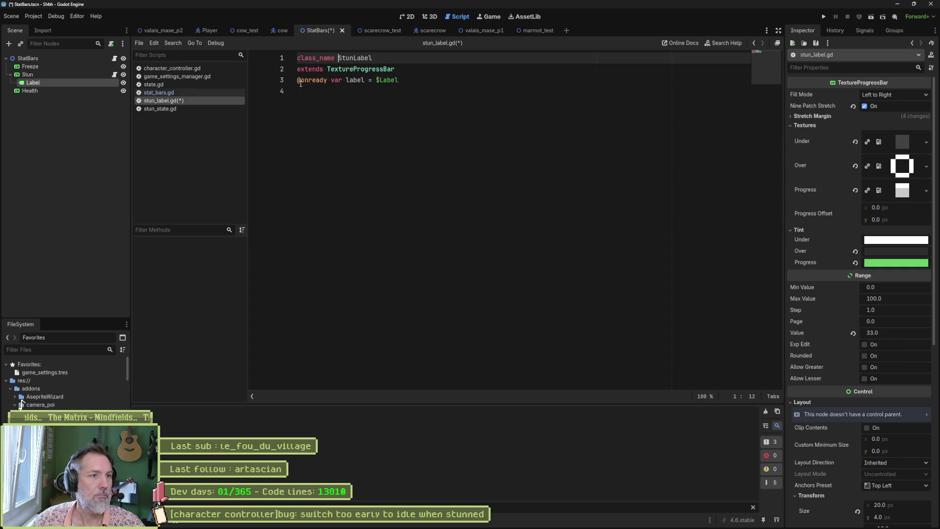
key(Delete)
key(Delete)
key(Delete)
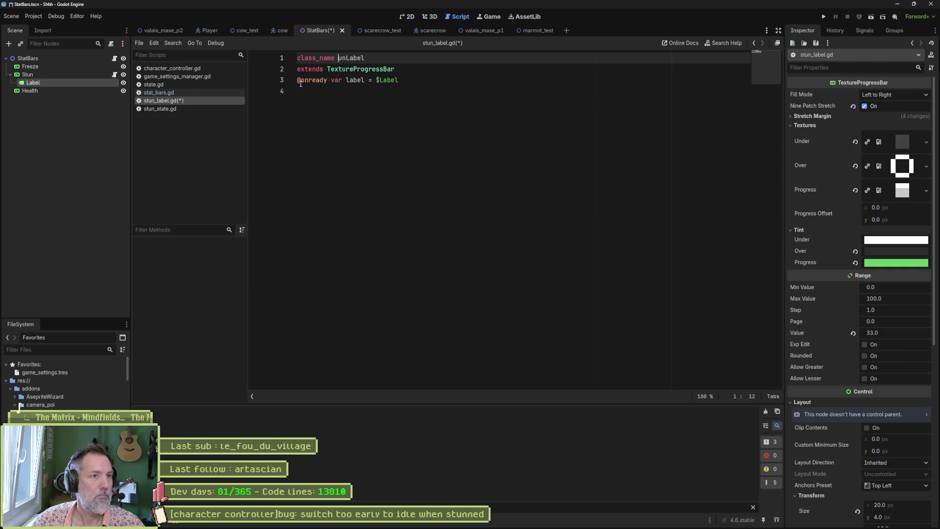
key(Delete)
text(Stab)
text(Bar)
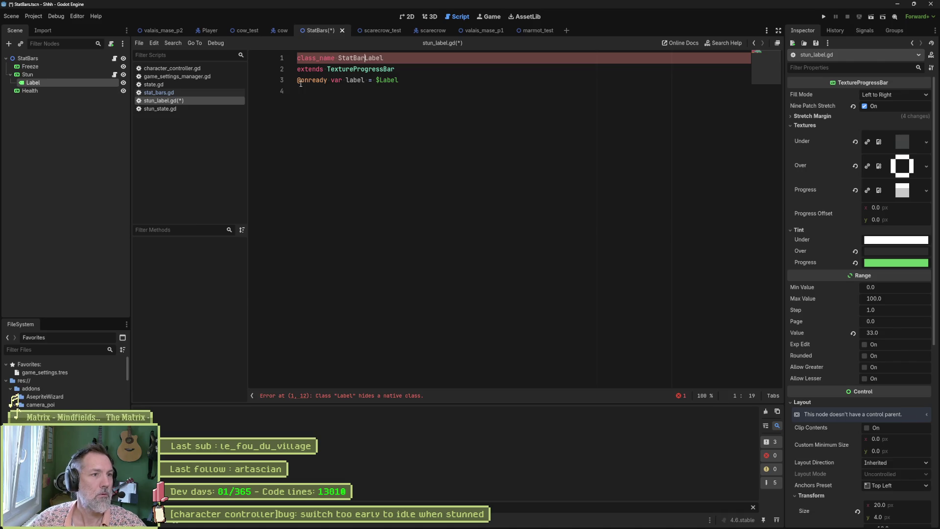
- Insert blank lines after the extends line and save stun_label.gd
click(427, 69)
key(Return)
key(Return)
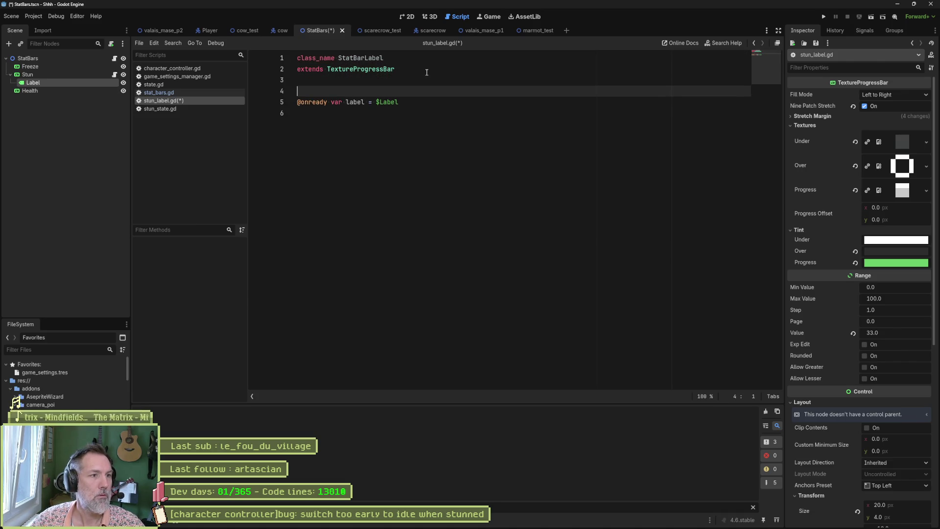
key(Return)
key(ctrl+s)
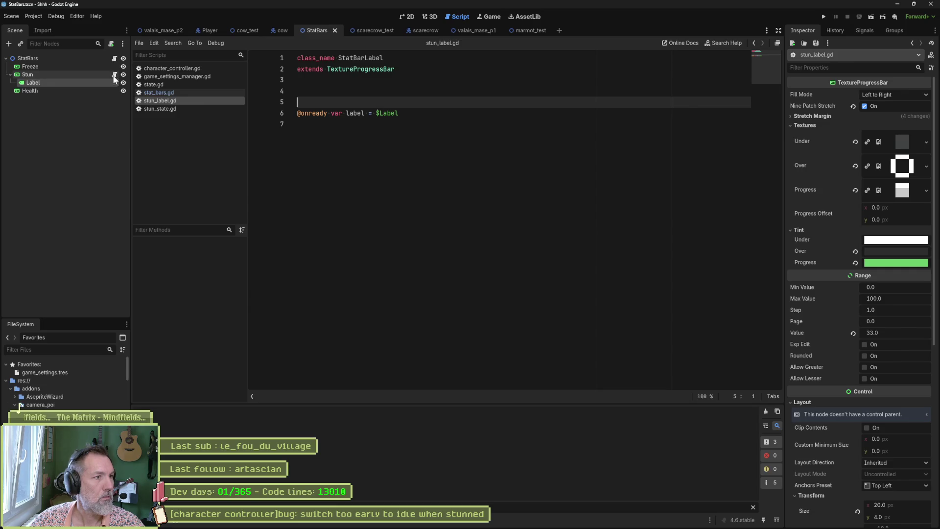
right_click(155, 99)
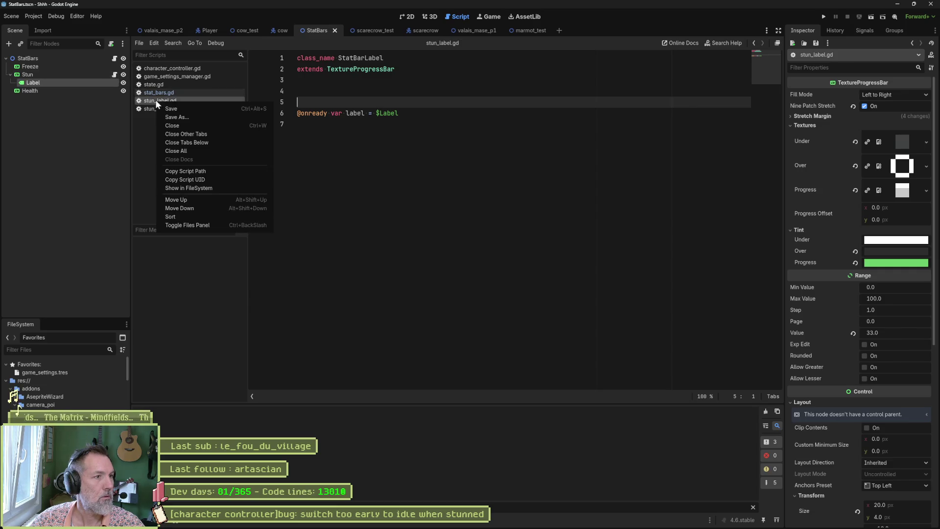
- Rename the script file to stat_bars_label.gd and its class to StatBarsLabel
click(210, 187)
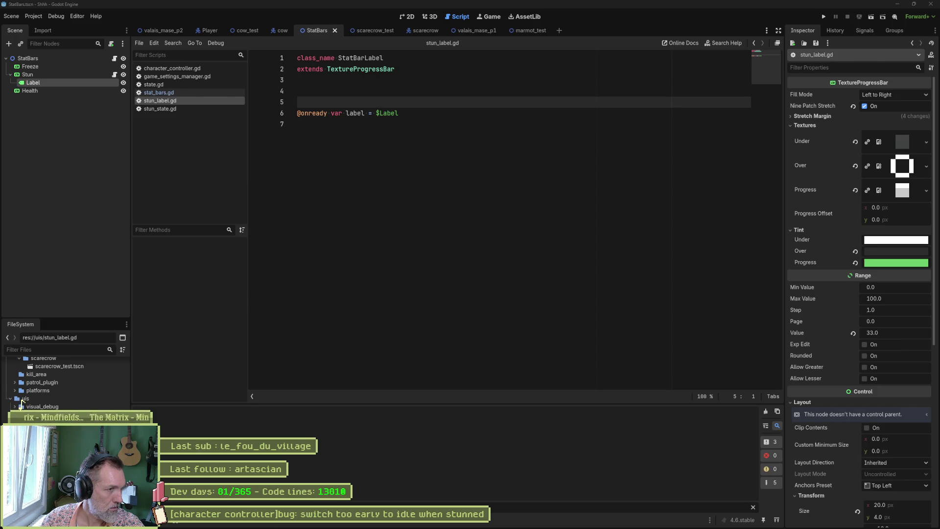
key(Return)
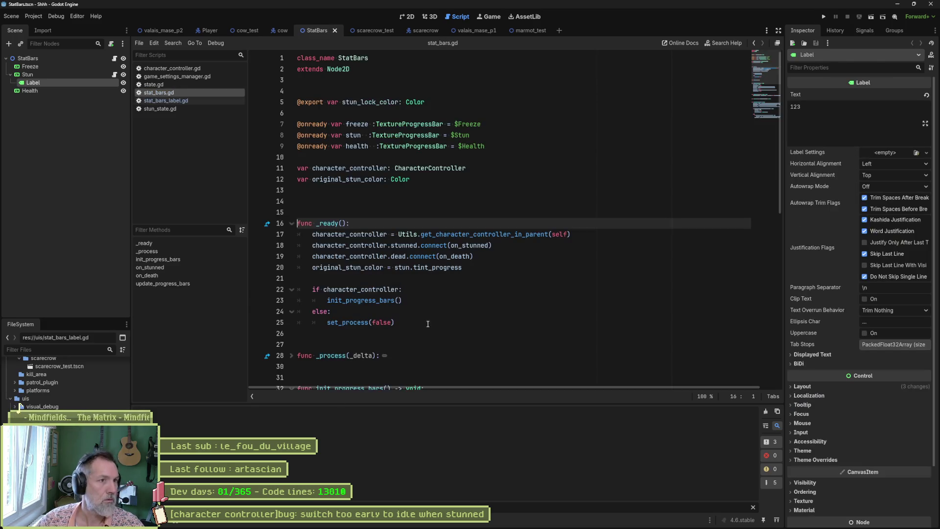
click(196, 100)
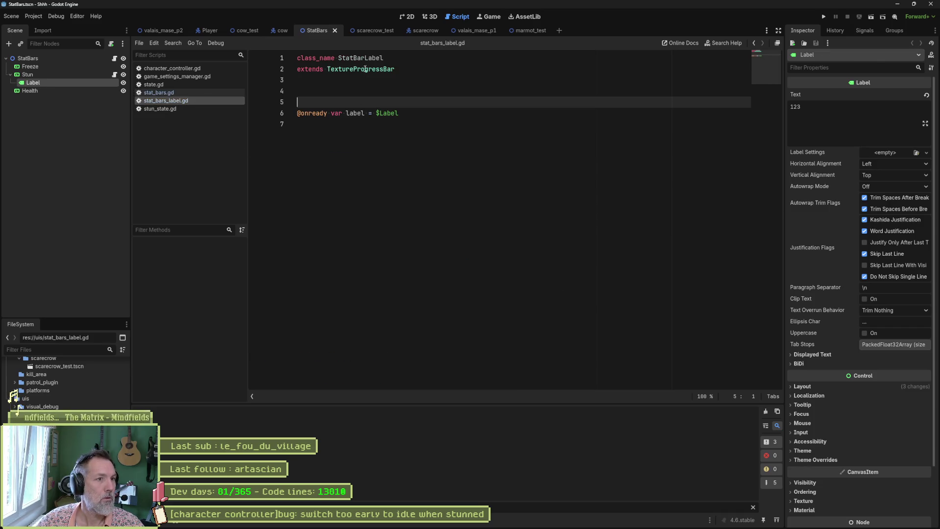
click(365, 58)
text(s)
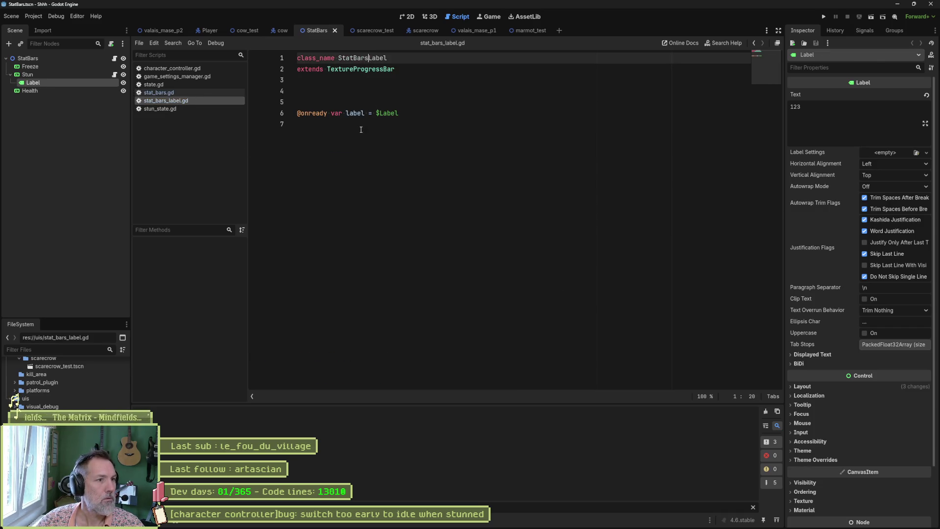
- Start drafting a _process function that assigns the Label's text
click(361, 129)
key(Return)
key(Return)
key(Return)
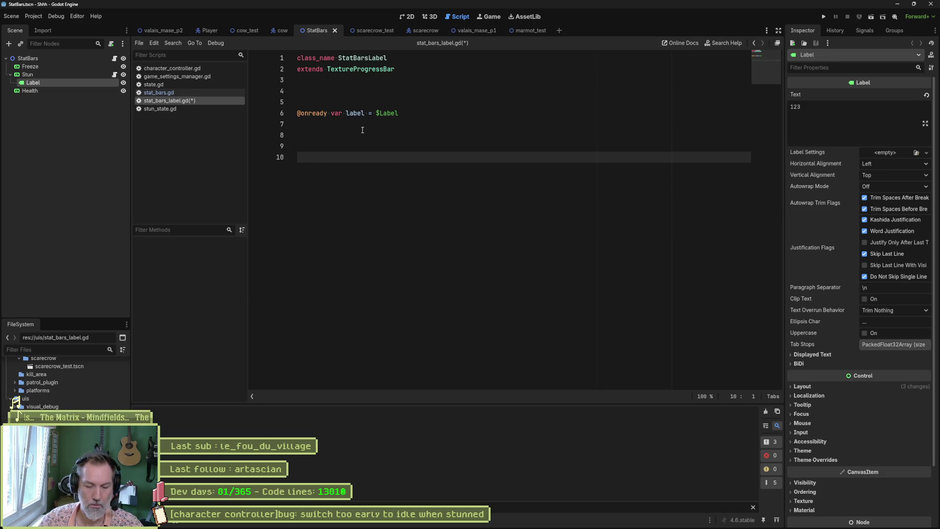
text(func _pro)
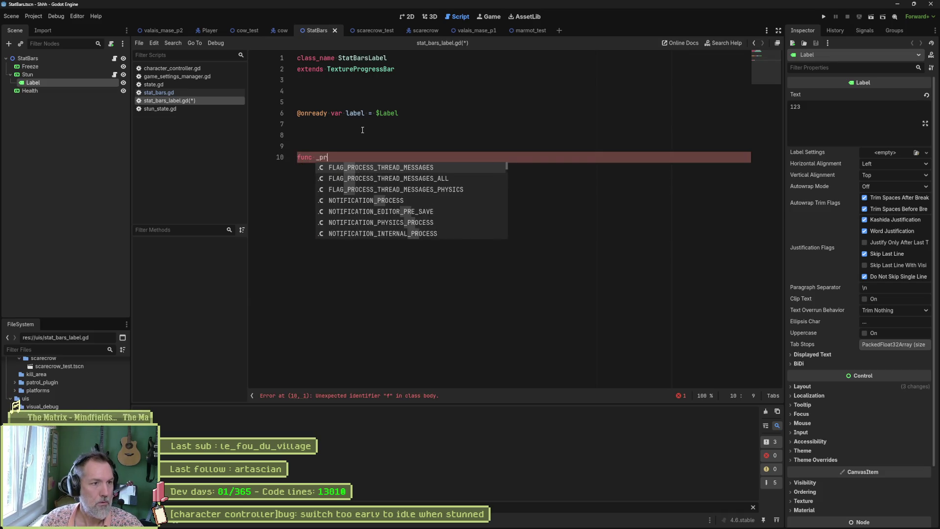
key(Return)
text(_delta):)
key(Return)
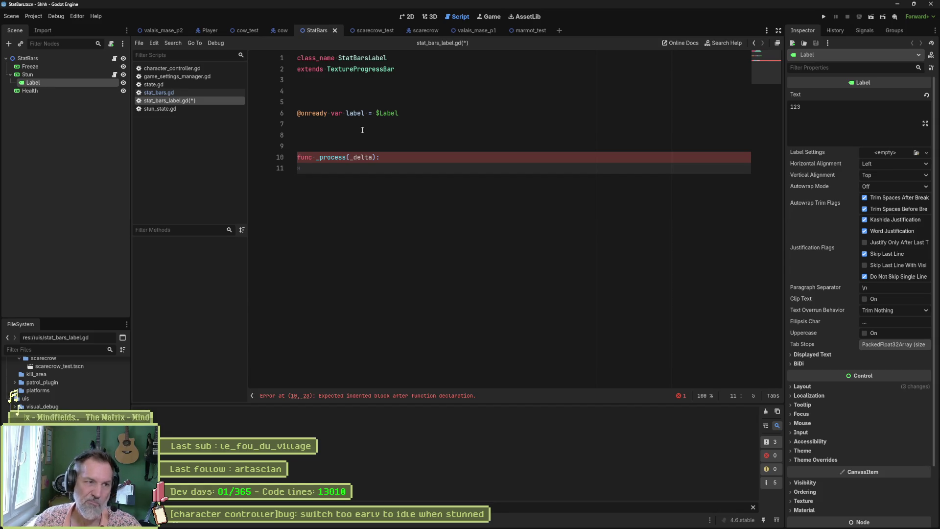
text(label.)
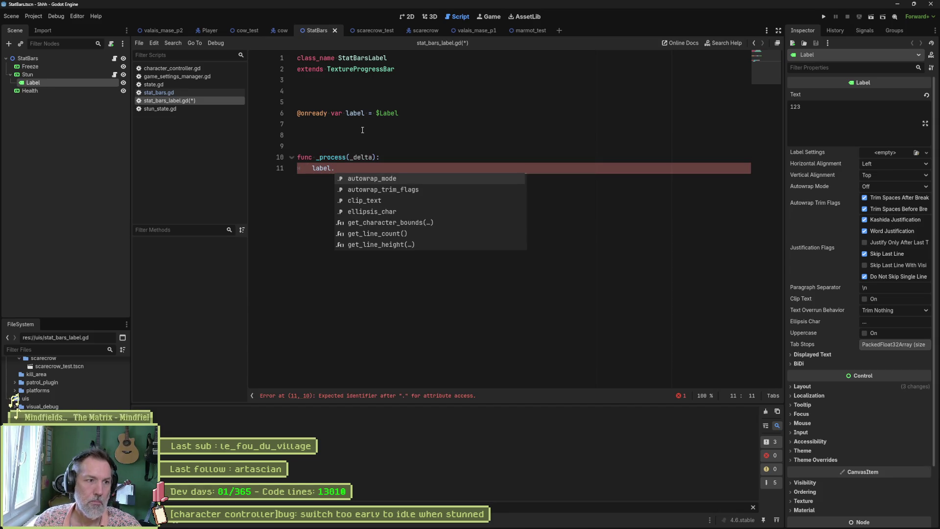
text(te)
key(Return)
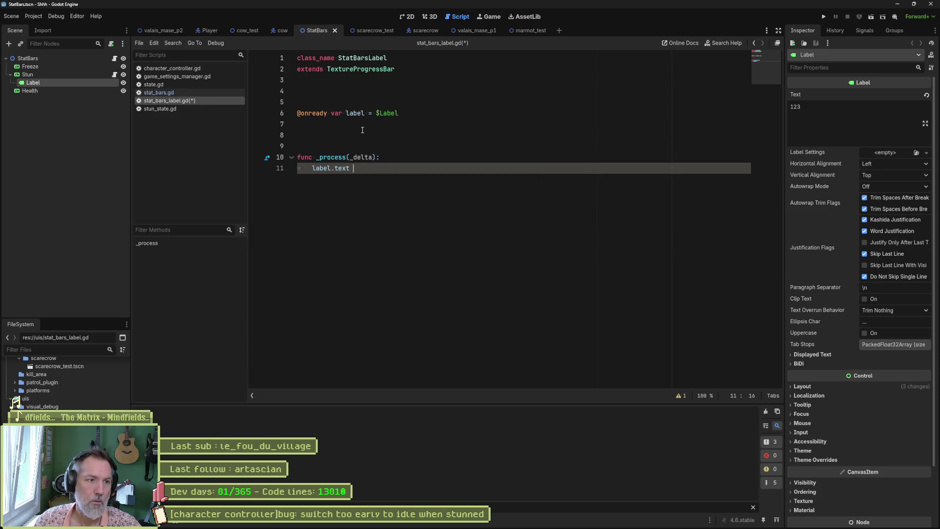
text(=)
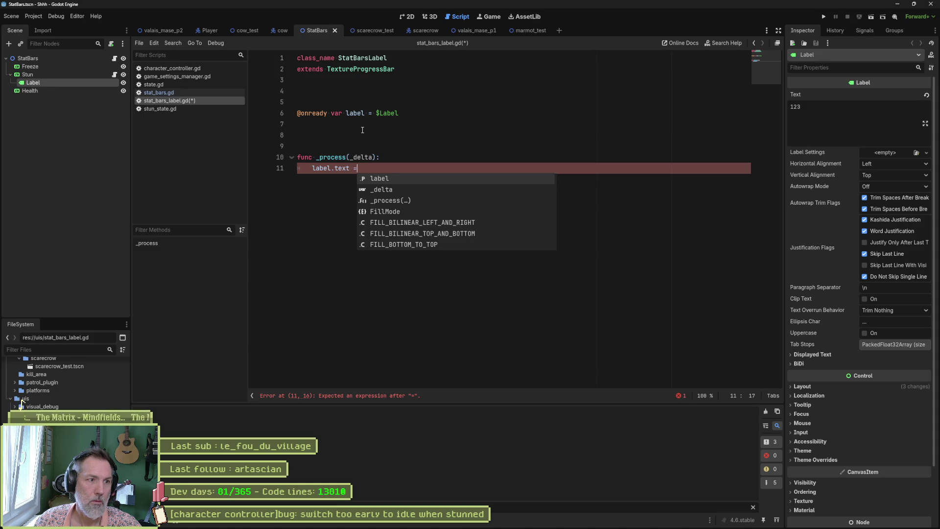
- Delete the unfinished _process draft and save stat_bars_label.gd
key(BackSpace)
key(BackSpace)
click(362, 125)
key(Delete)
key(Delete)
key(Delete)
key(shift+Down)
key(shift+End)
key(BackSpace)
key(BackSpace)
key(ctrl+s)
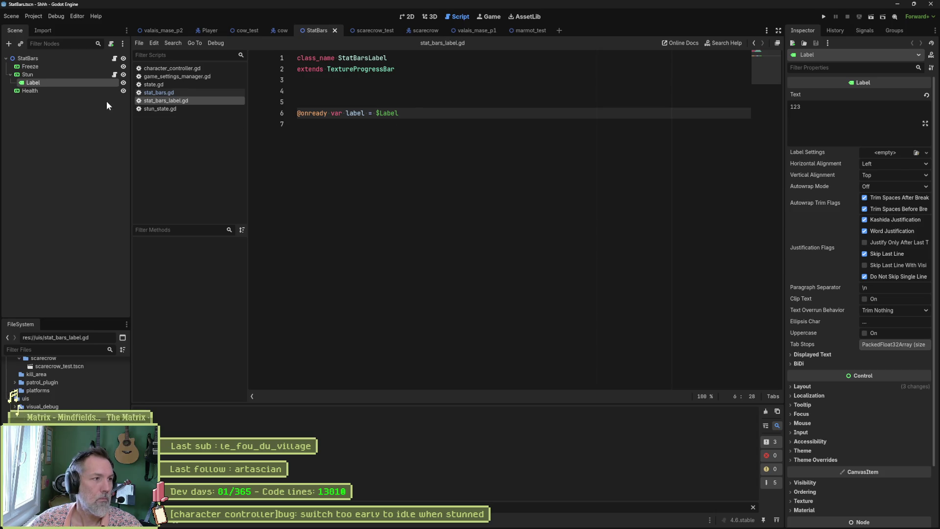
- In the Stun bar's label script, add a _process function below the label variable
click(115, 75)
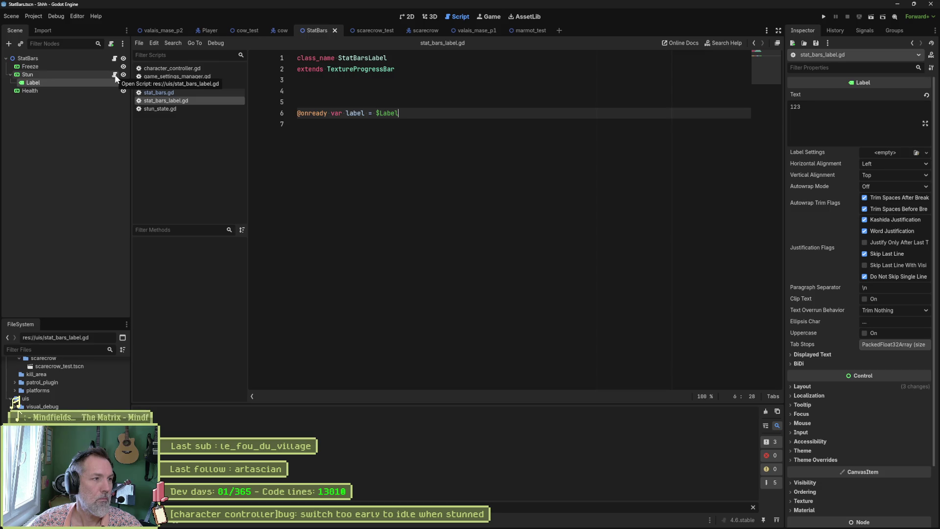
click(355, 172)
key(BackSpace)
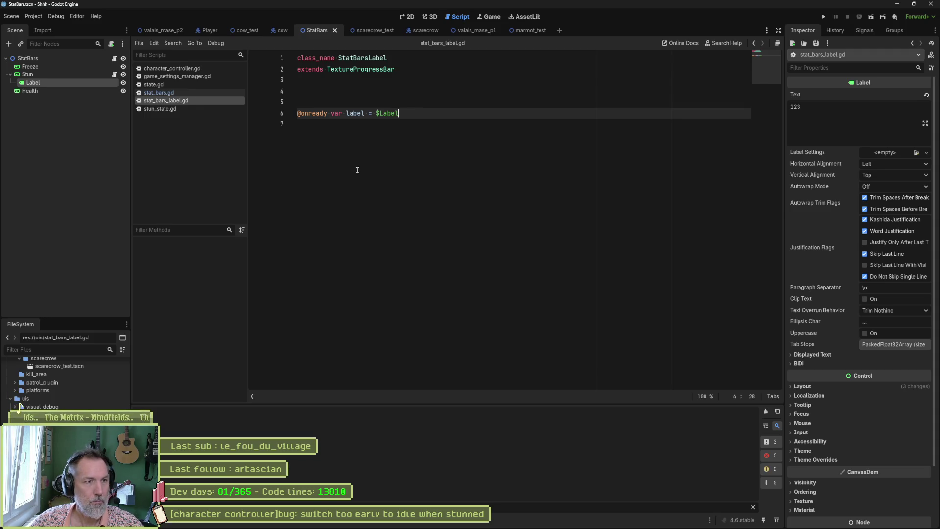
key(Down)
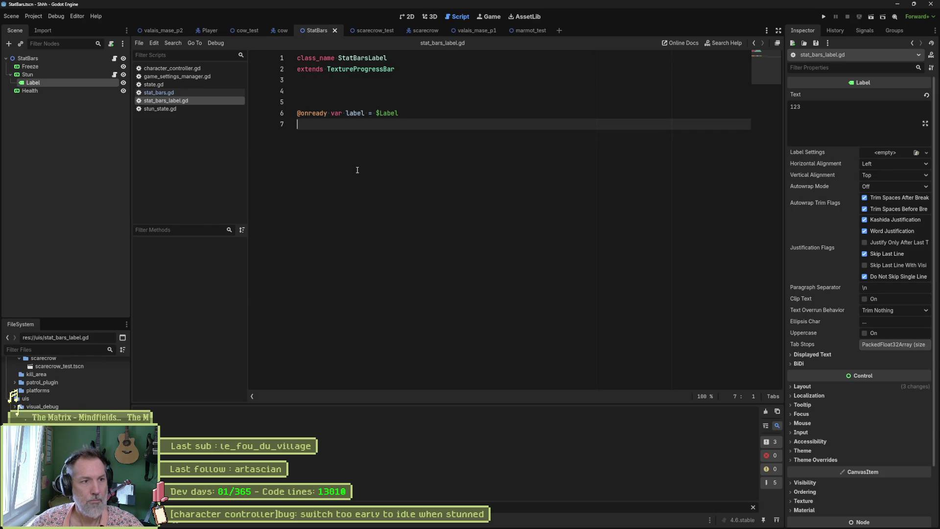
key(Return)
key(Return)
key(Return)
text(func _pro)
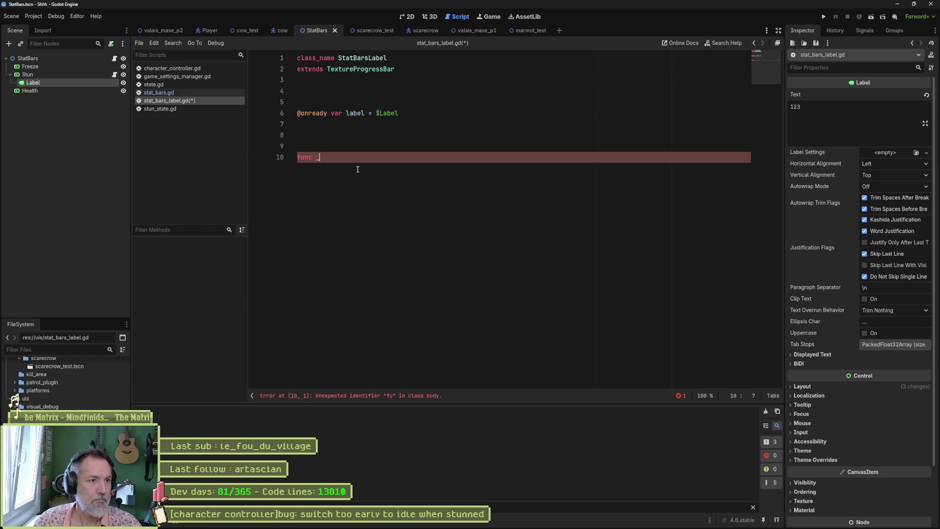
key(Return)
text(_delta):)
key(End)
key(Return)
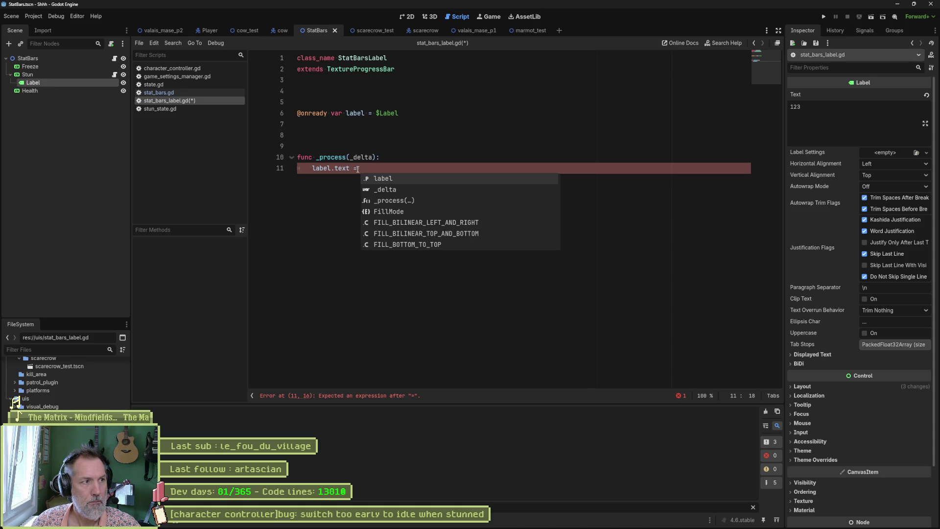
- Check the TextureProgressBar's Value property, then write label.text = value in _process and save
text(pro)
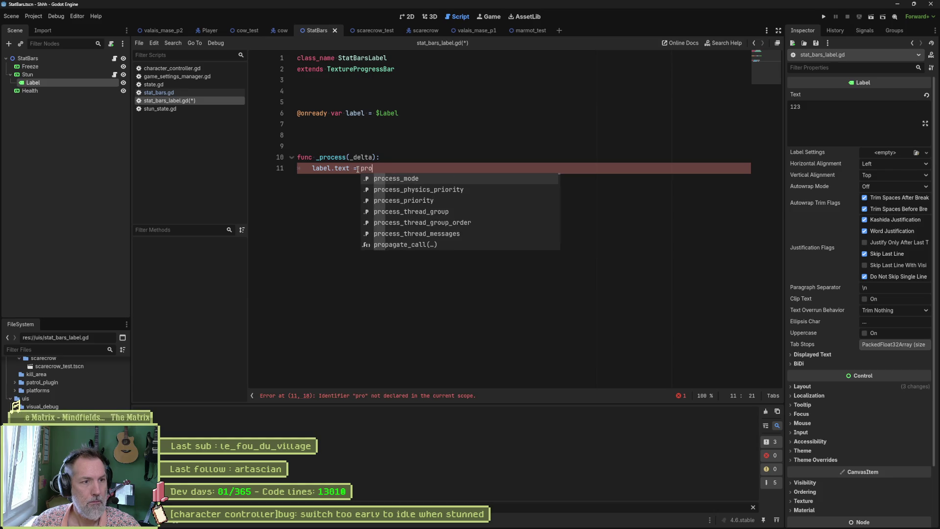
text(gre)
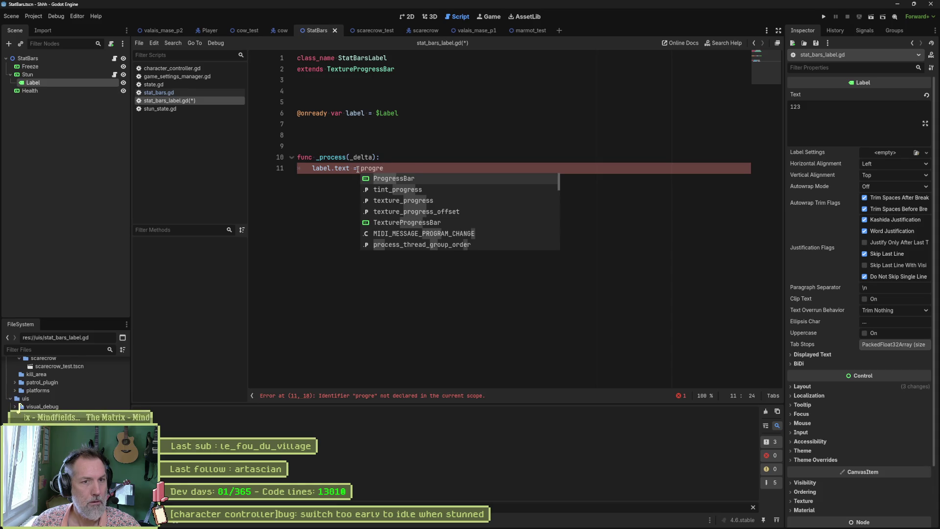
key(ctrl+BackSpace)
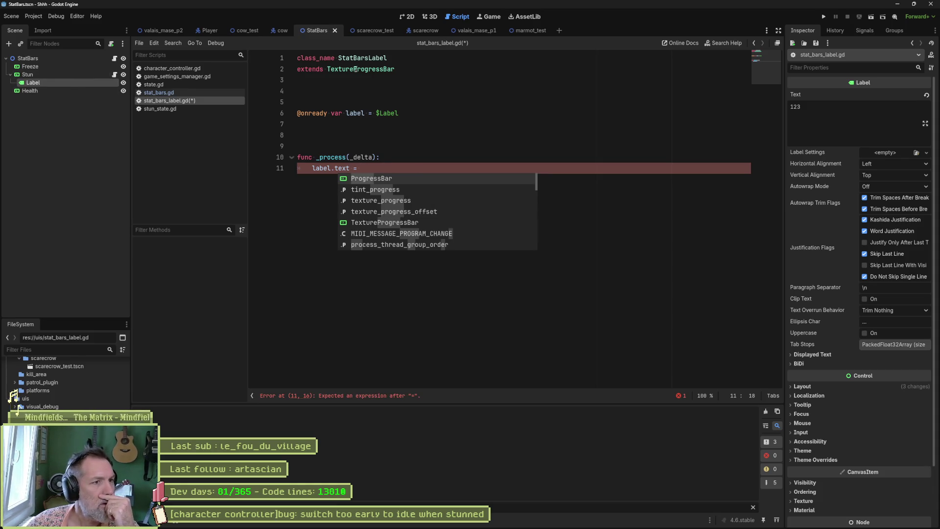
double_click(356, 69)
click(83, 75)
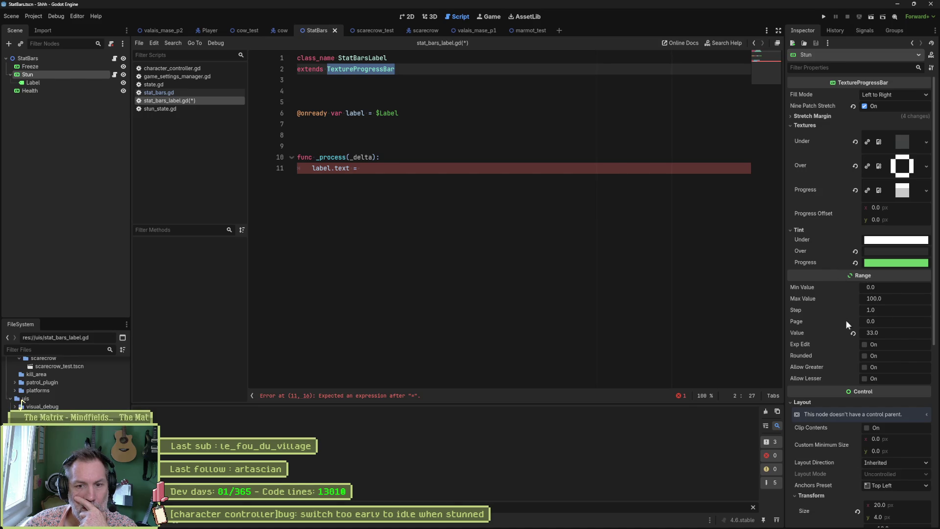
right_click(797, 330)
click(827, 353)
click(414, 168)
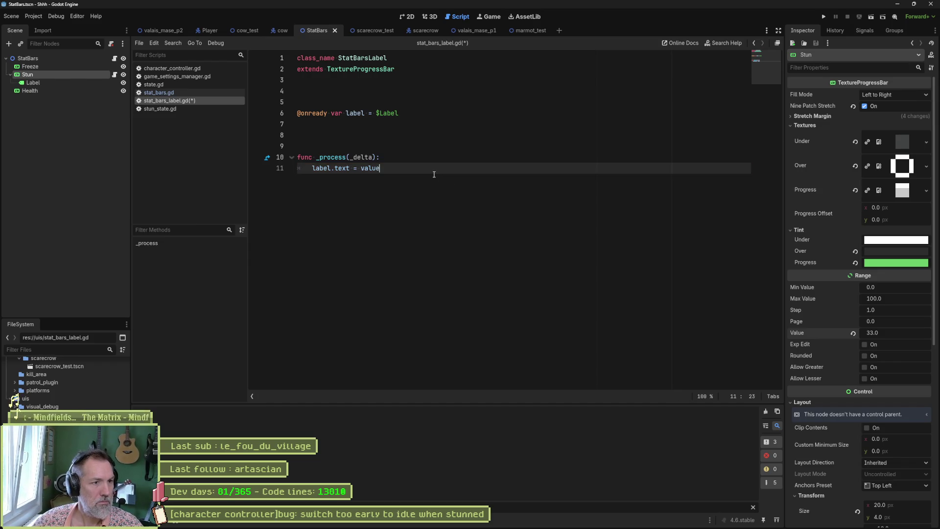
key(ctrl+s)
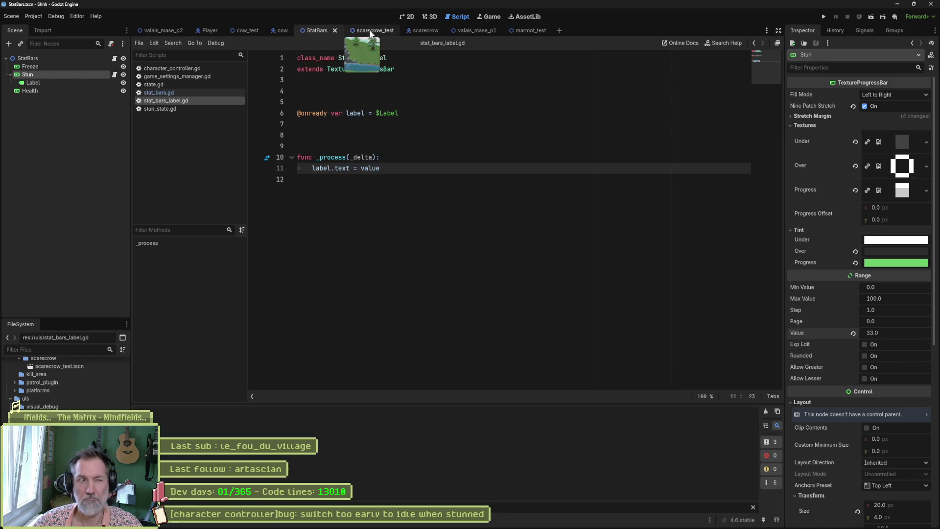
- Run scarecrow_test, hit the float-to-text error, change line 11 to str(value), and rerun
click(371, 31)
key(F6)
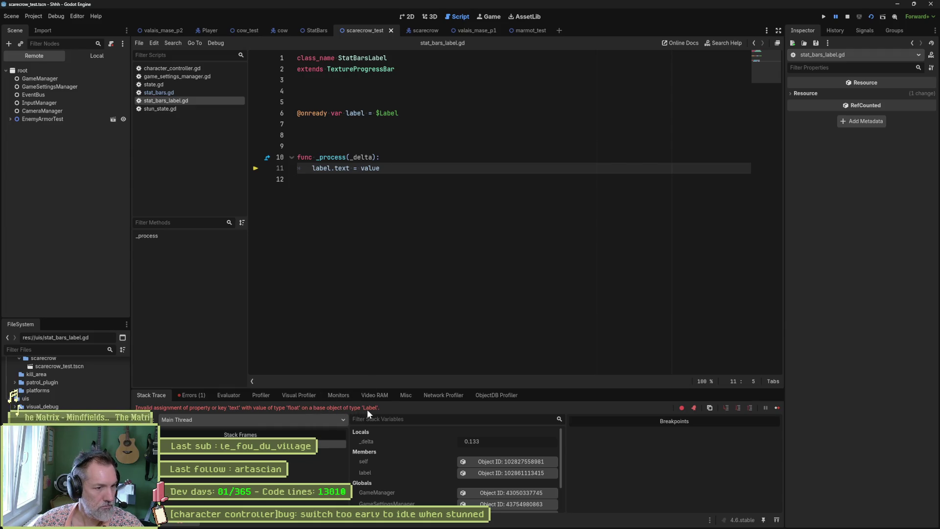
key(F8)
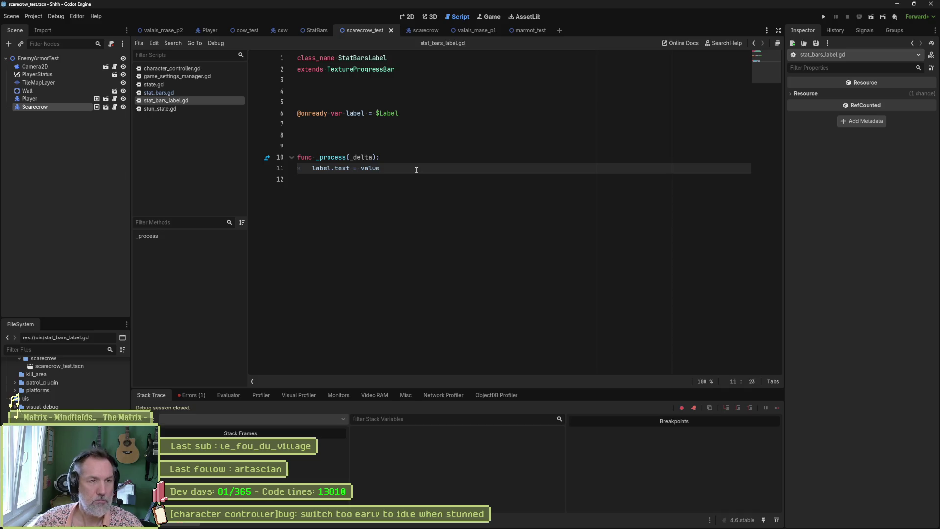
text(str()
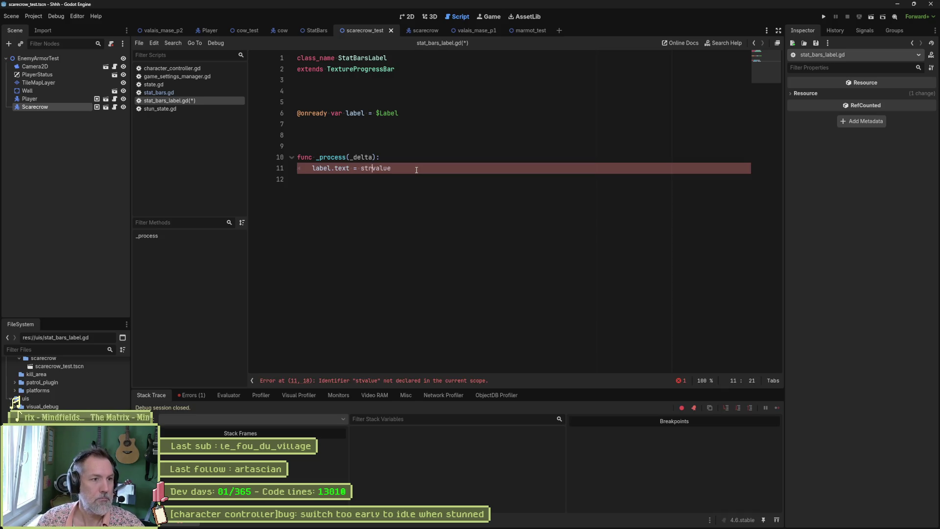
key(End)
text())
key(F6)
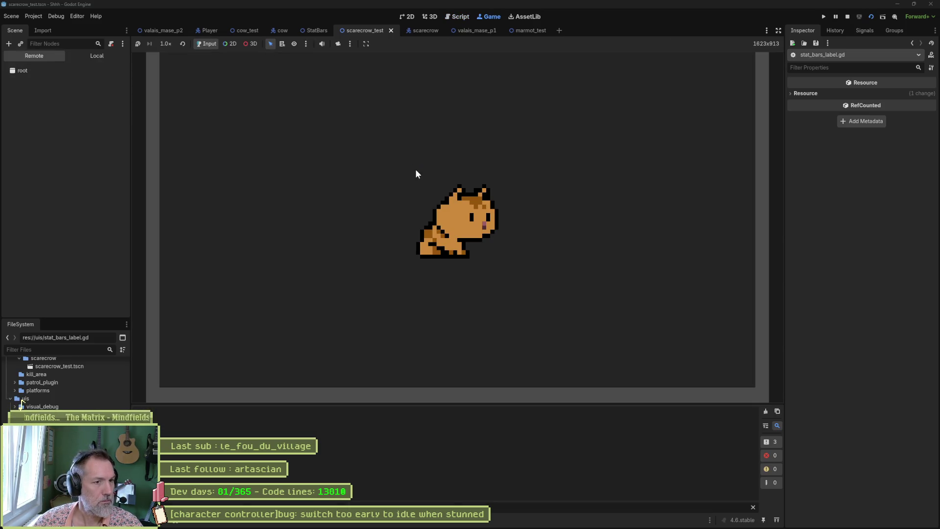
- Attack the scarecrow four times with x, watch the stun value change, then stop the game
key(x)
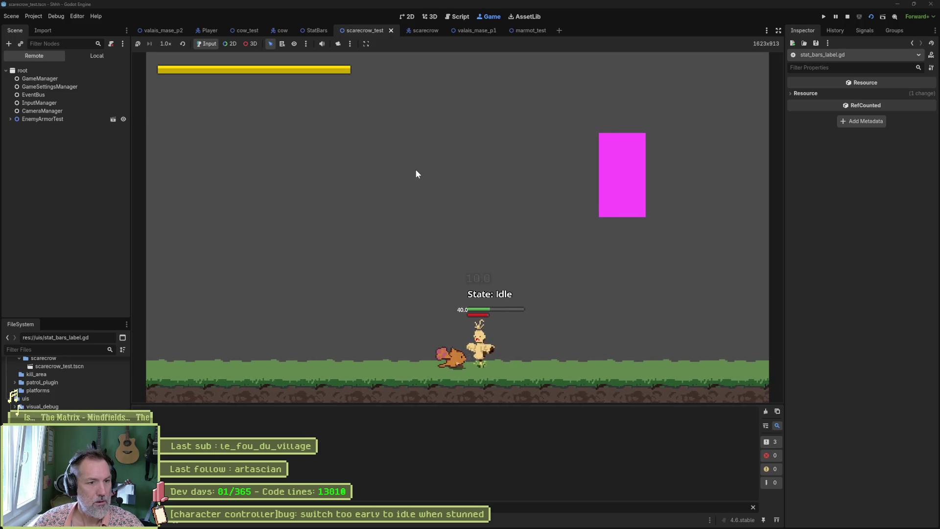
key(x)
key(x)
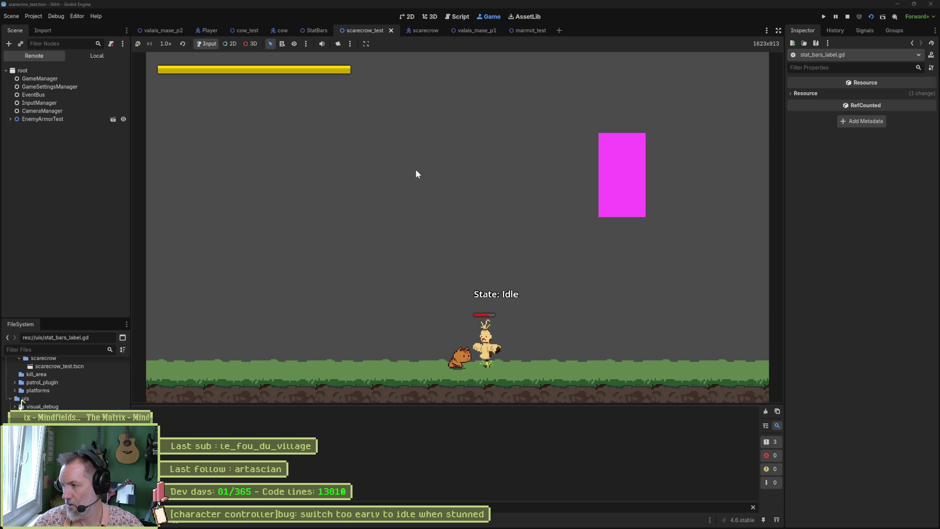
key(x)
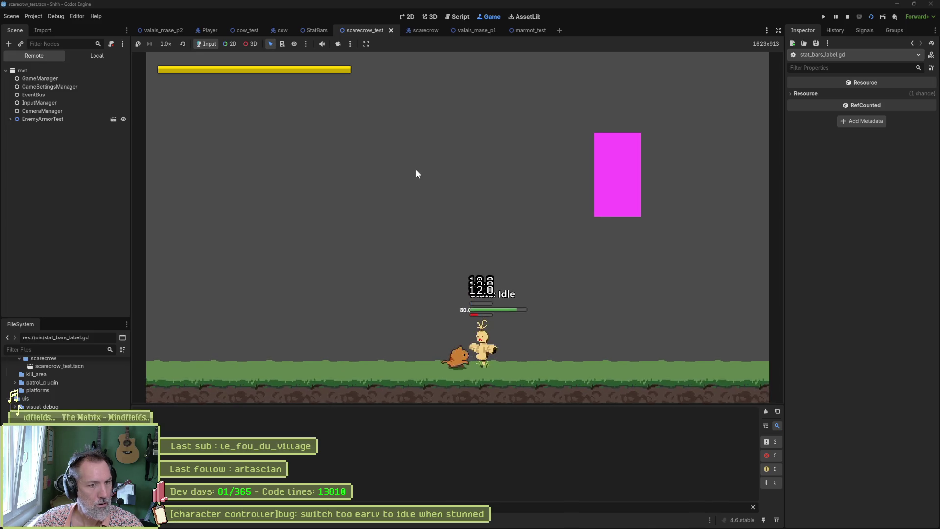
key(x)
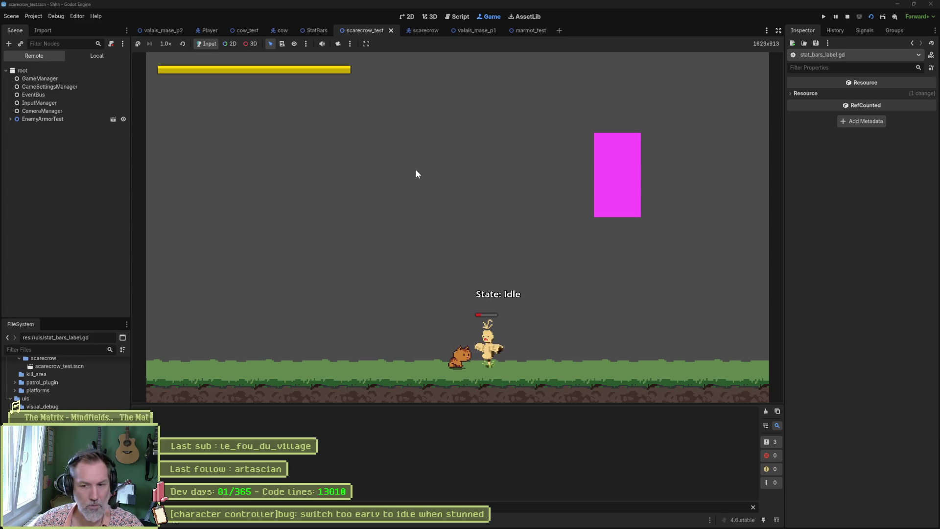
key(F8)
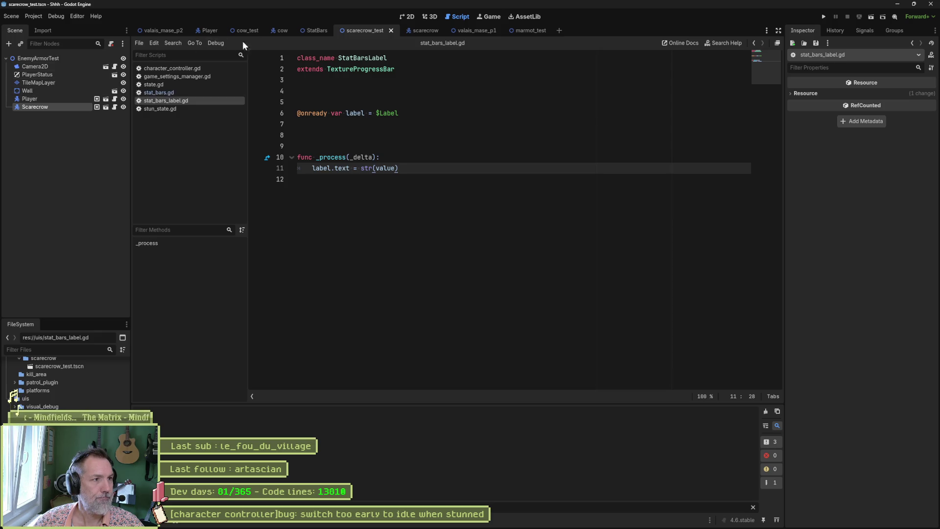
click(317, 31)
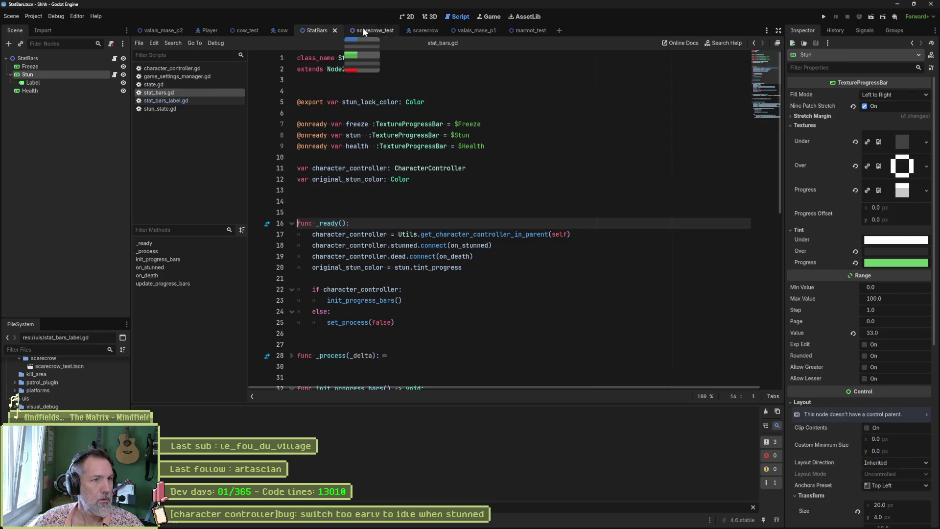
- Duplicate the Stun bar's 123 label under the Health bar, rename it Label, and save
click(410, 18)
click(49, 84)
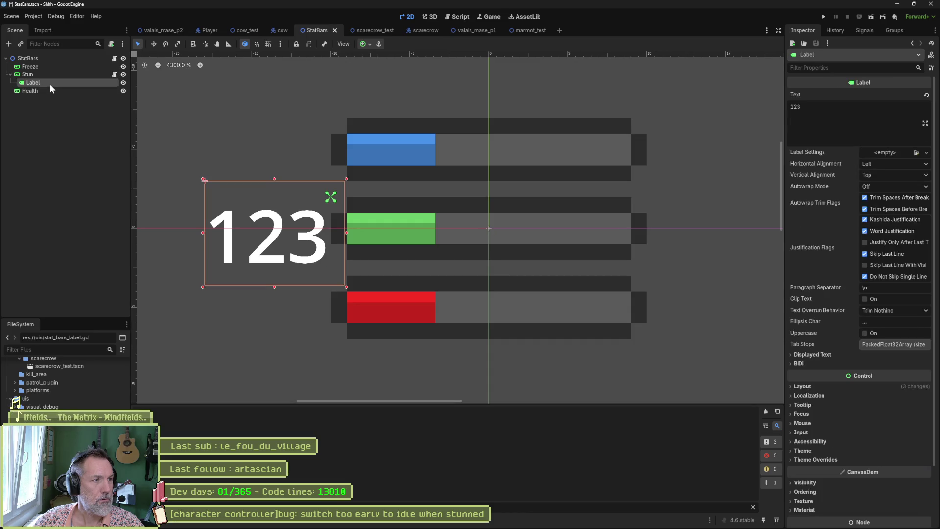
key(ctrl+d)
key(ctrl+d)
mouse_move(40, 98)
mouse_down()
mouse_move(36, 106)
mouse_move(42, 69)
mouse_up()
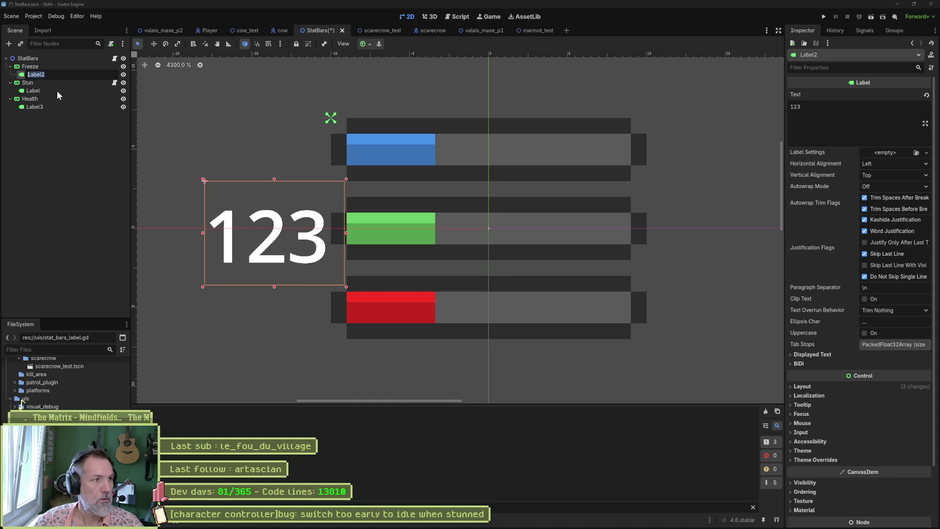
key(F2)
text(Label)
key(Return)
key(ctrl+s)
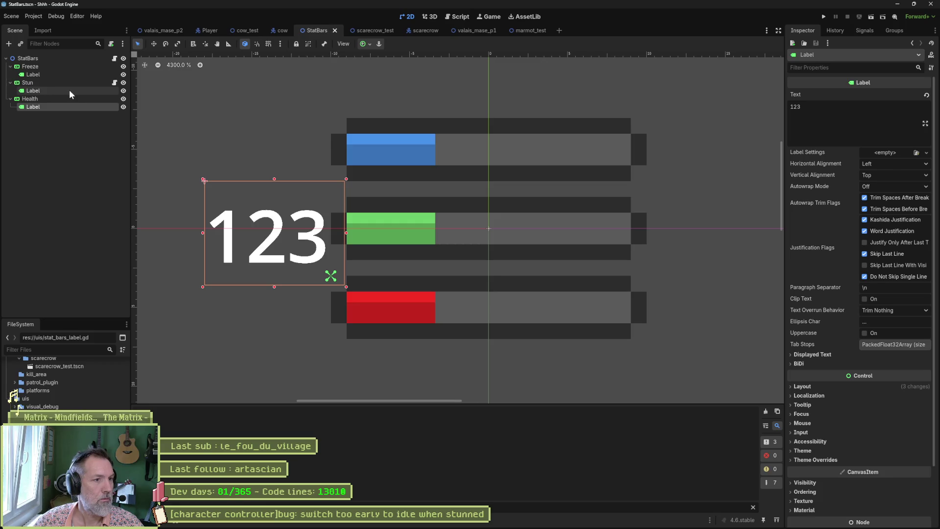
- Move the Health and Stun value labels slightly upward, then run the scene
click(86, 99)
click(89, 105)
mouse_move(274, 208)
mouse_down()
mouse_move(276, 181)
mouse_move(276, 291)
mouse_up()
click(49, 90)
drag(272, 195, 277, 119)
key(F5)
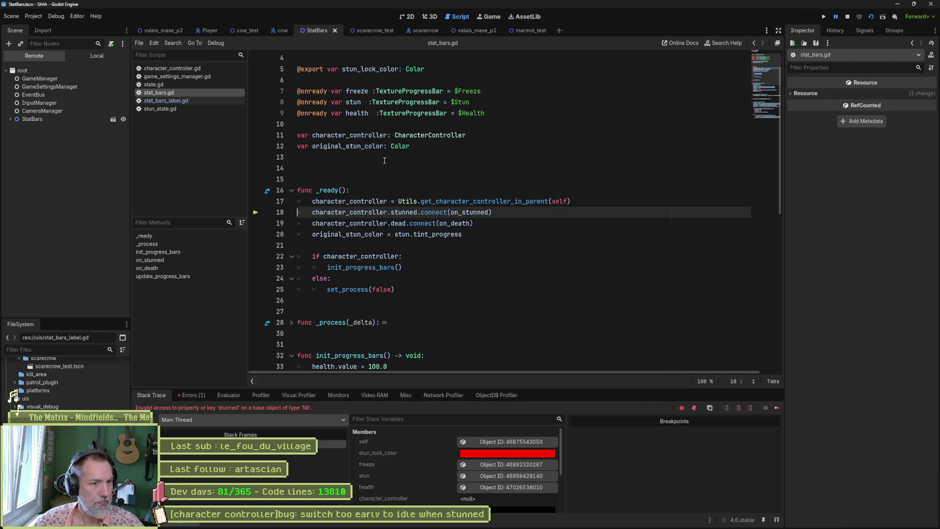
- Stop after the nil 'stunned' error, then run scarecrow_test and attack to see only the top bar update
key(F8)
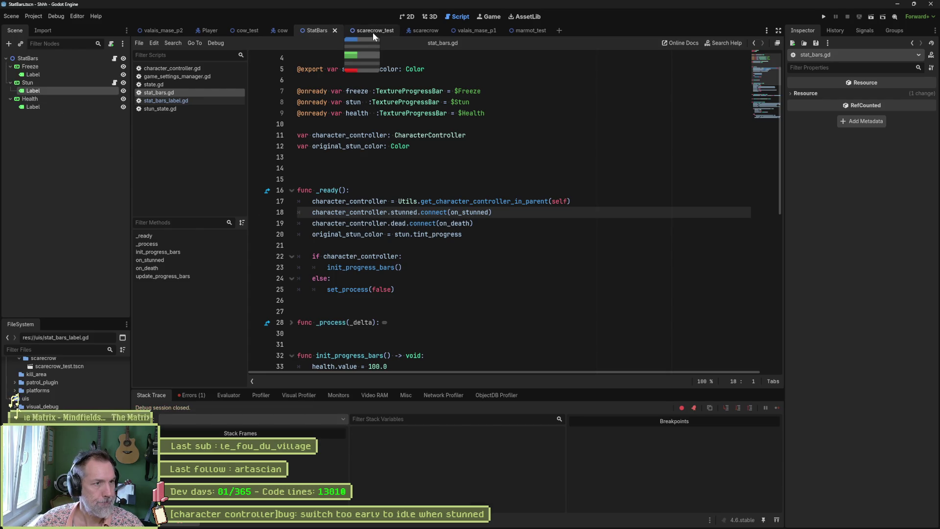
click(372, 31)
key(F6)
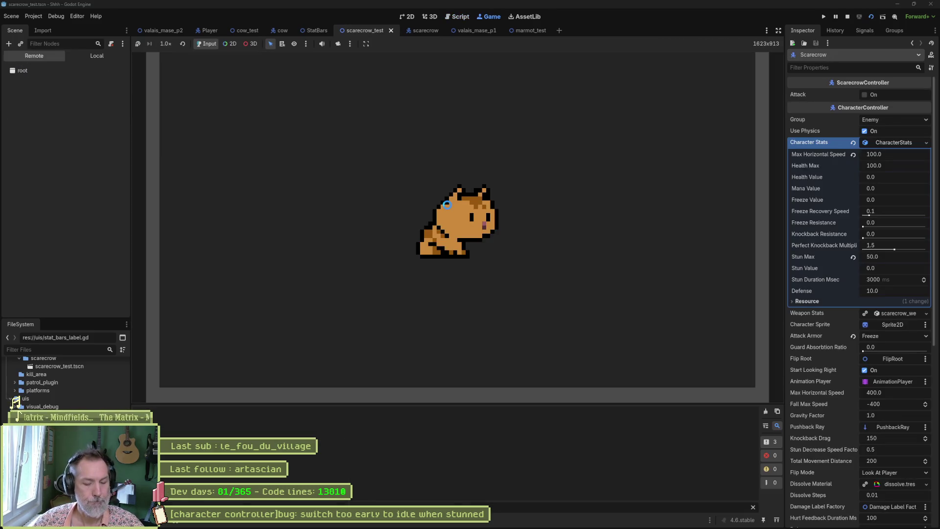
key(Right)
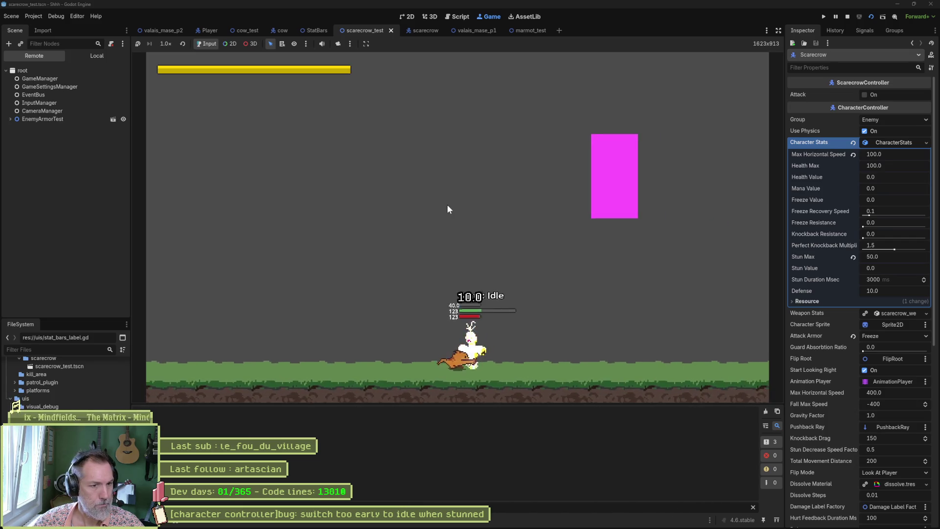
key(x)
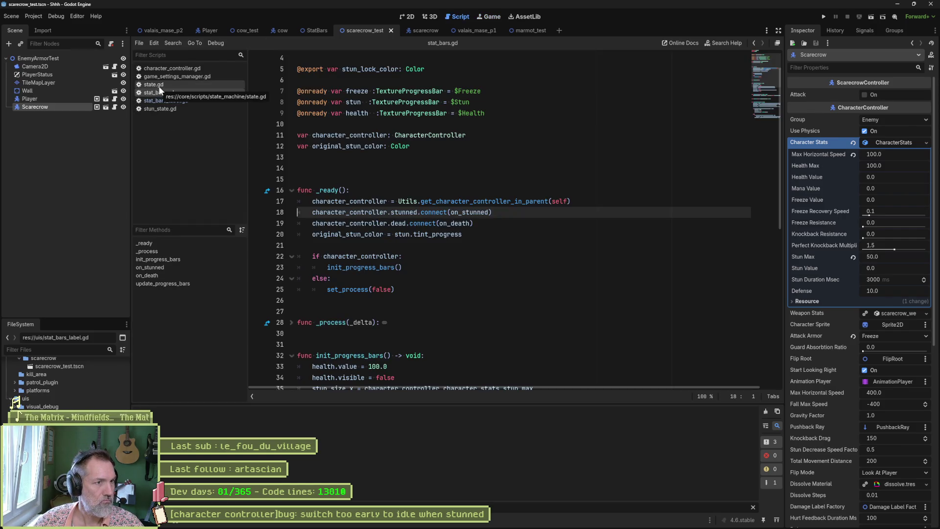
- In StatBars, drag stat_bars_label.gd onto the Freeze and Health bars, then run the game
click(315, 33)
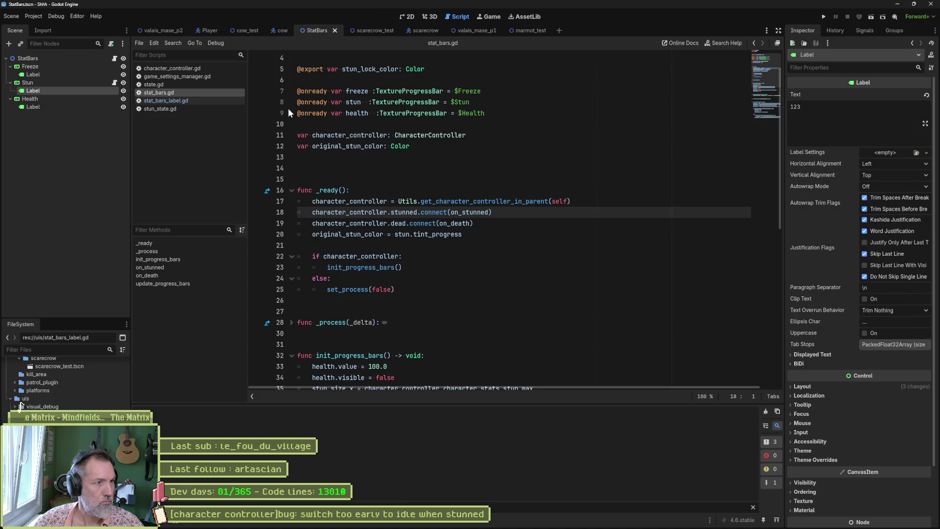
click(90, 66)
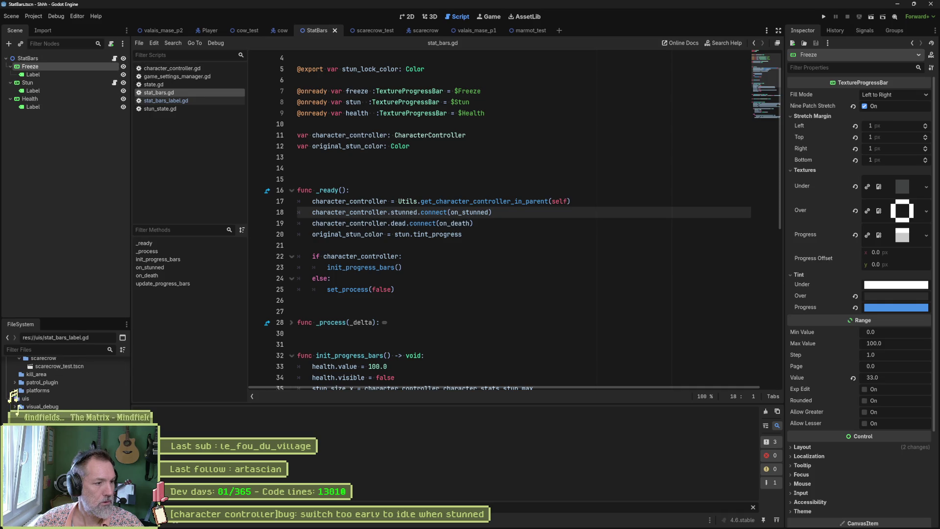
drag(54, 429, 35, 70)
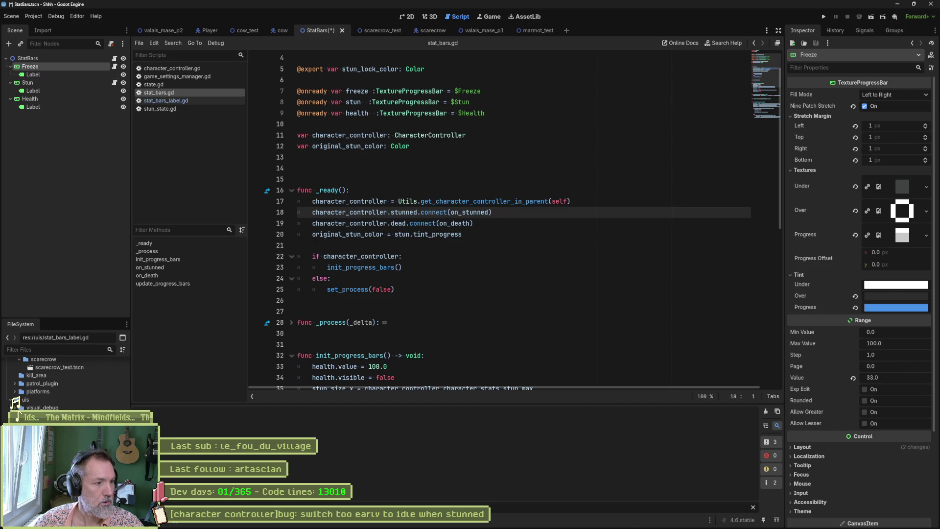
drag(20, 405, 60, 123)
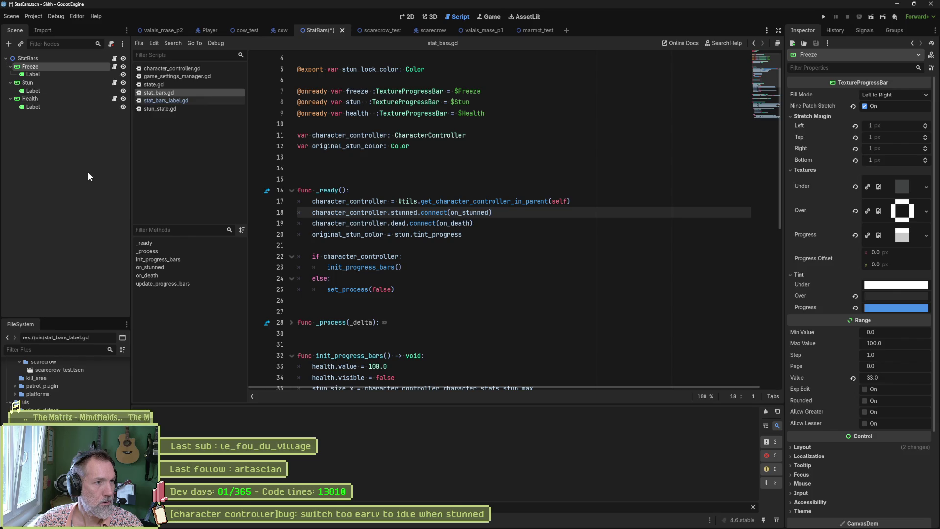
key(F5)
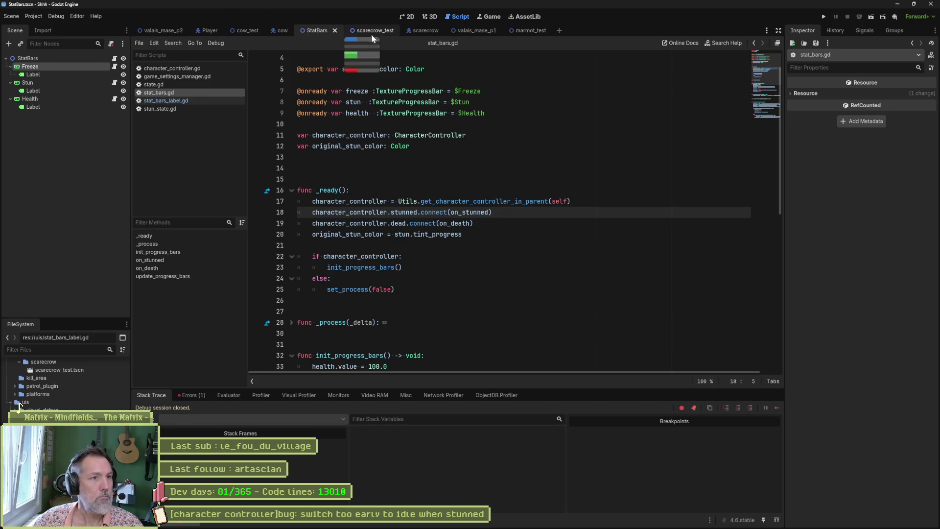
- Run scarecrow_test, attack the scarecrow until it dies at 0.0 health, then stop
click(371, 32)
key(F6)
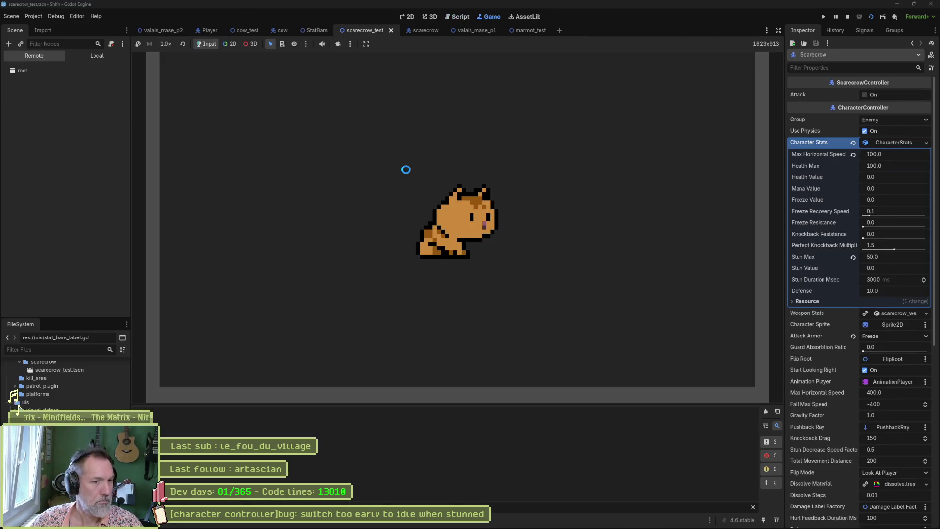
key(x)
key(x)
key(x)
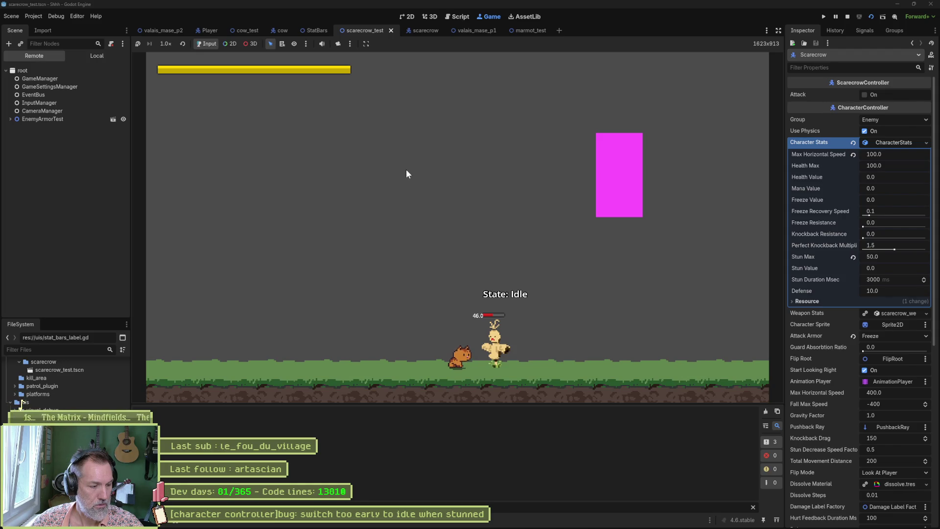
key(x)
key(x)
key(x)
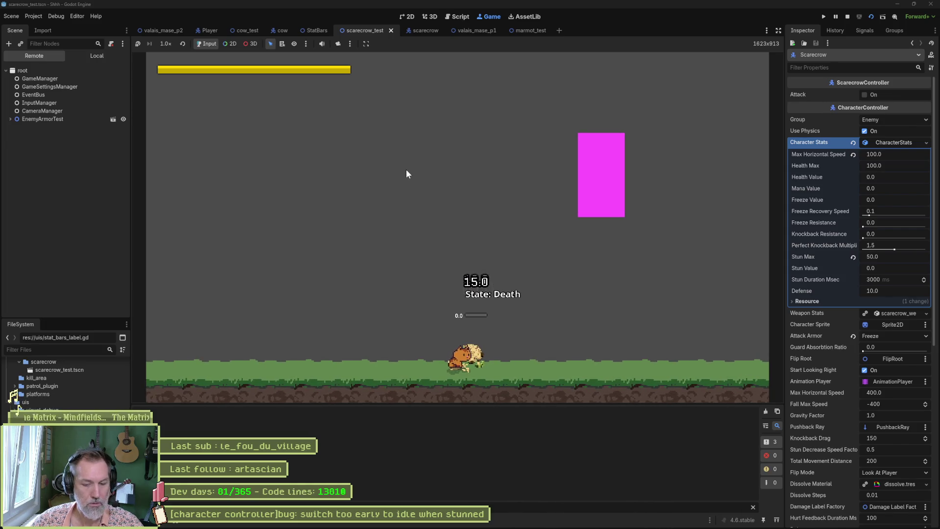
key(F8)
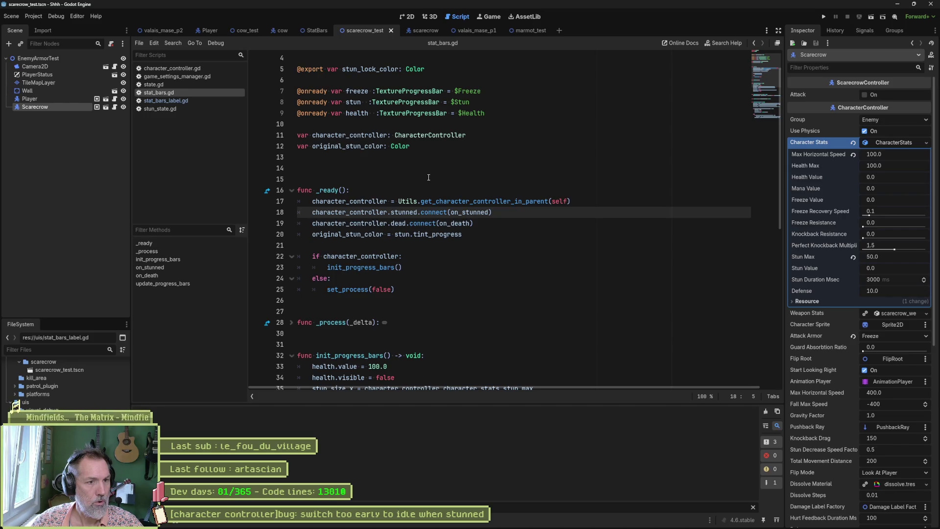
- In the StatBars 2D view, select all three value labels and drag them slightly left
click(314, 31)
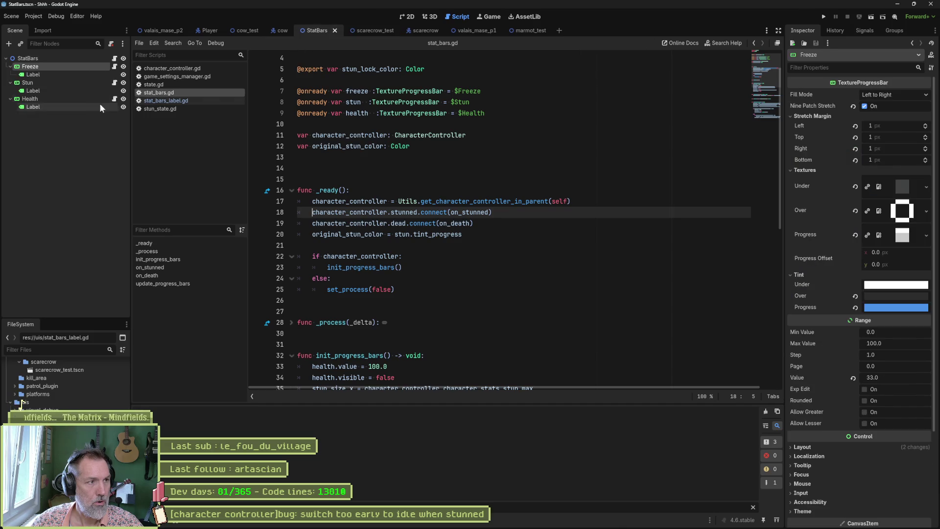
click(406, 17)
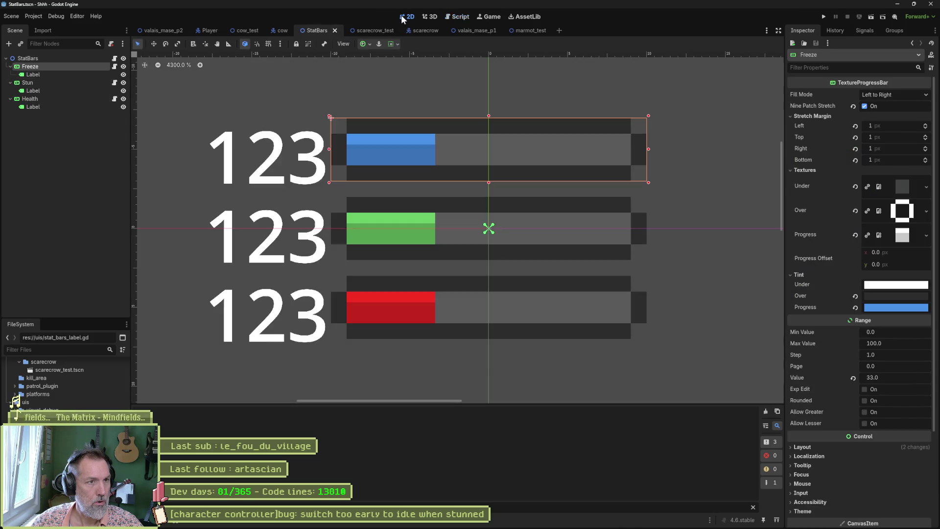
click(55, 105)
ctrl+click(55, 92)
ctrl+click(60, 75)
key(Up)
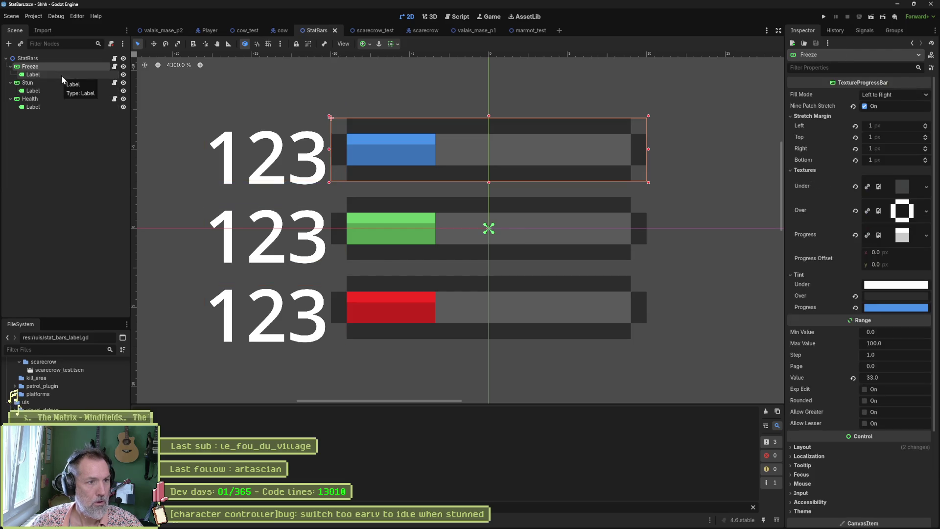
click(61, 75)
ctrl+click(57, 91)
ctrl+click(57, 106)
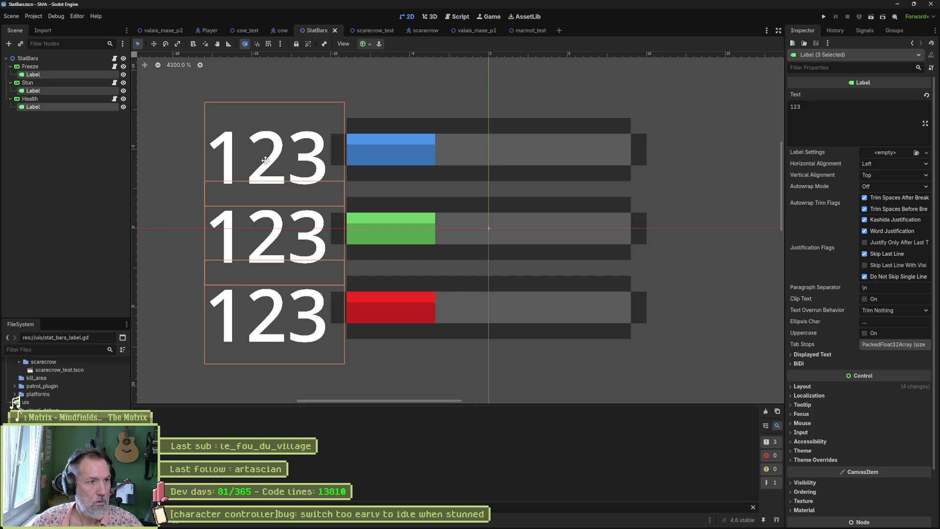
drag(265, 160, 260, 162)
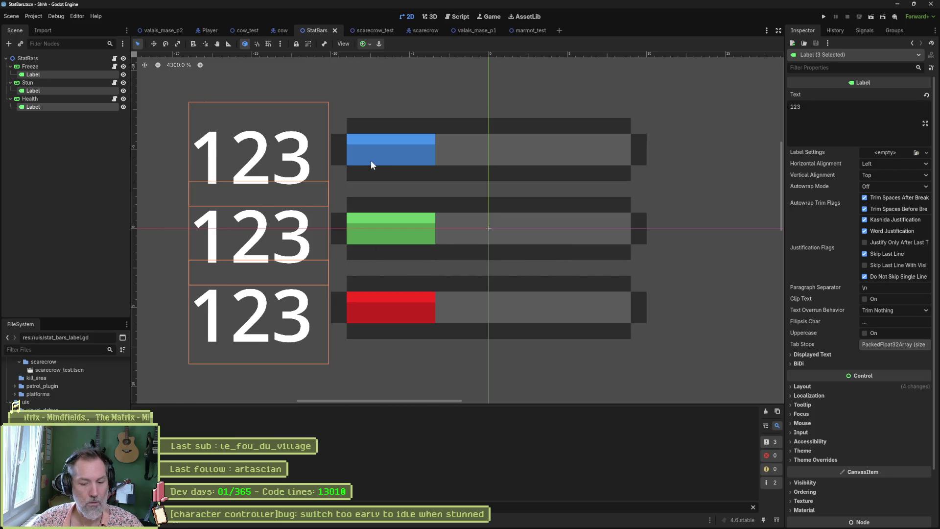
- Run scarecrow_test to check the 100.0 and 56.0 readouts beside the bars, then stop
click(374, 29)
key(F6)
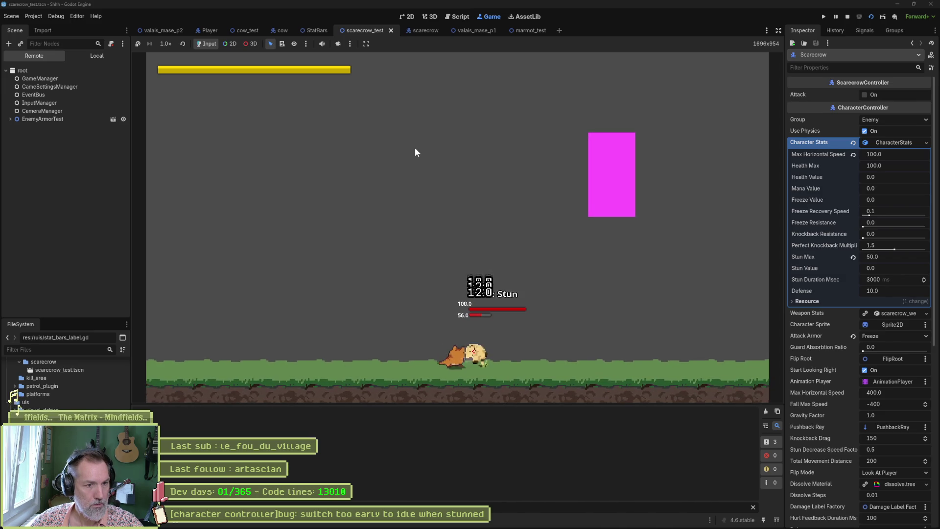
key(F8)
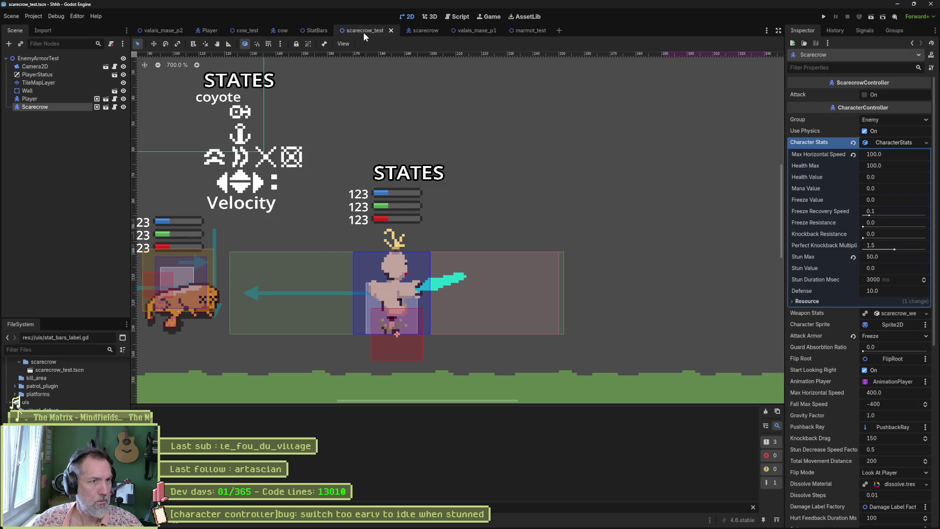
- Change one value label's sample text from 123 to 123.0 in the Inspector
click(316, 30)
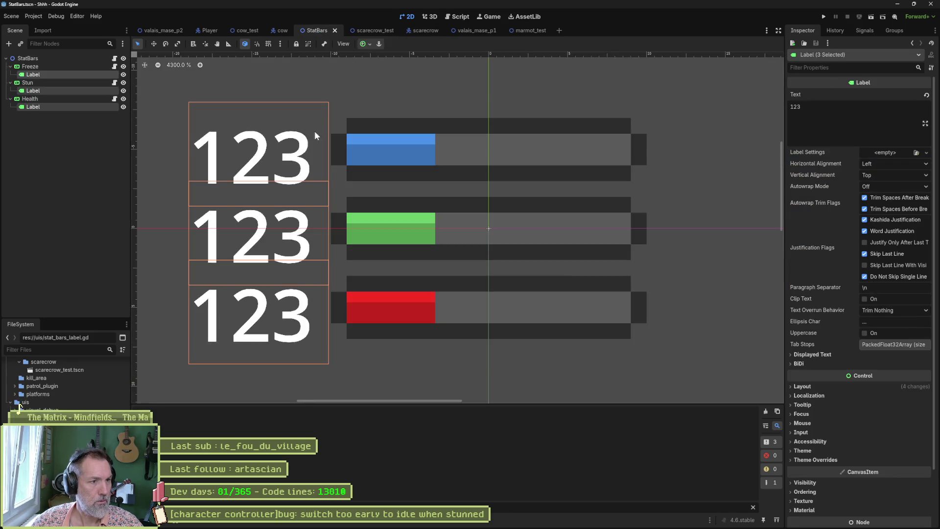
click(72, 78)
click(849, 113)
text(.0)
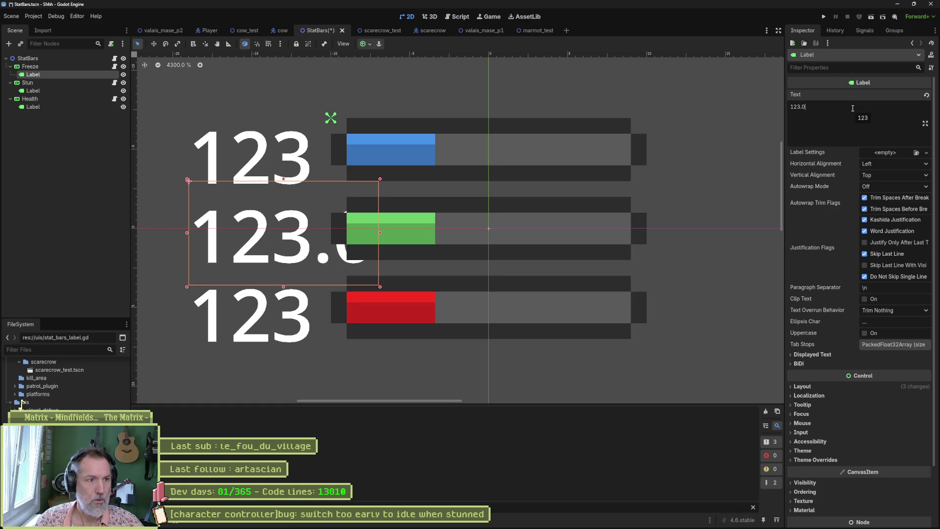
- Select the three value labels, shift them left so 123.0 fits, and save StatBars
click(74, 90)
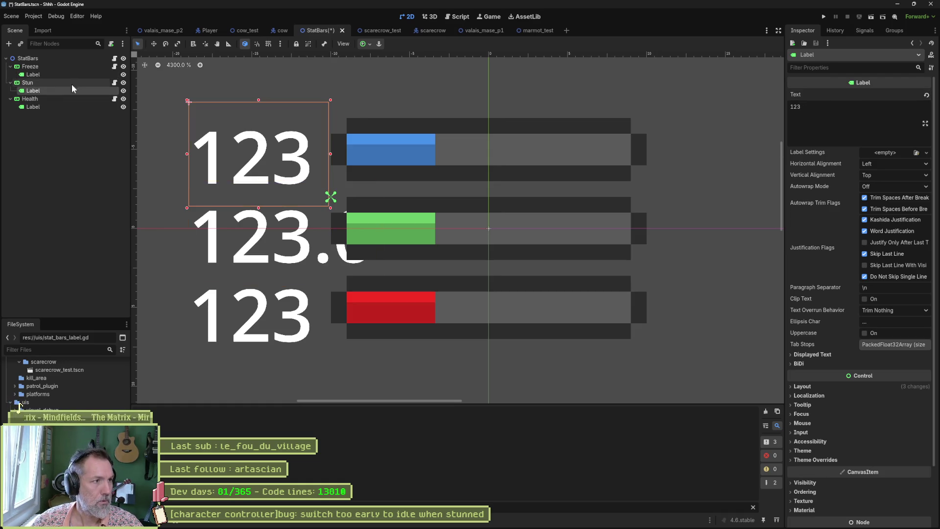
shift+click(75, 74)
click(66, 75)
ctrl+click(56, 90)
ctrl+click(54, 105)
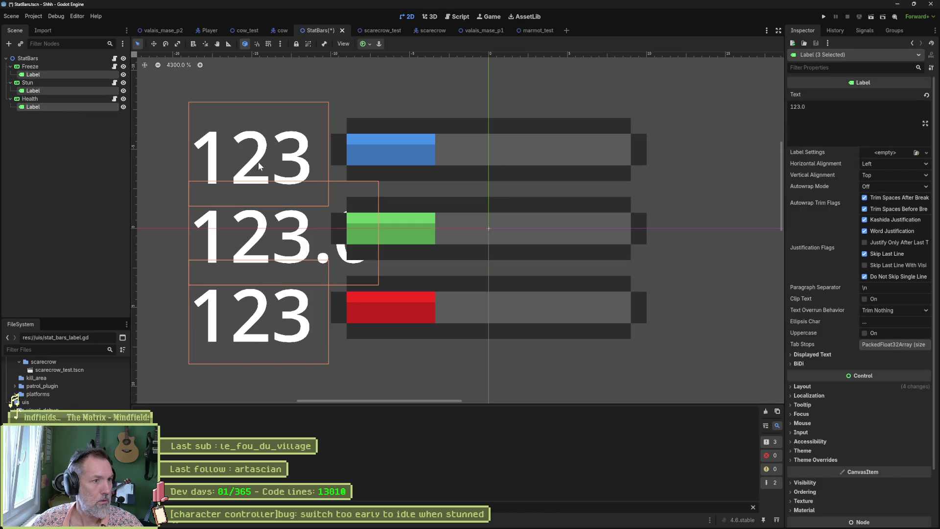
key(Left)
key(Left)
key(Left)
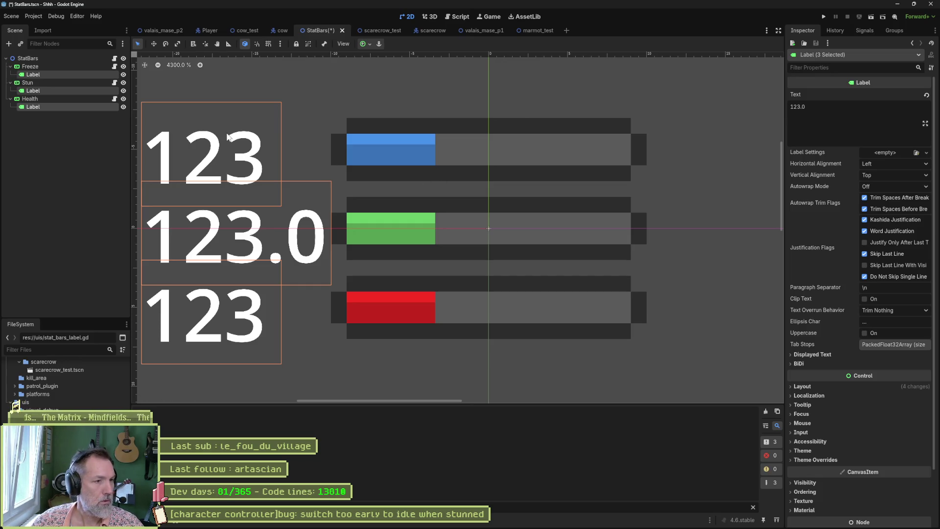
key(ctrl+s)
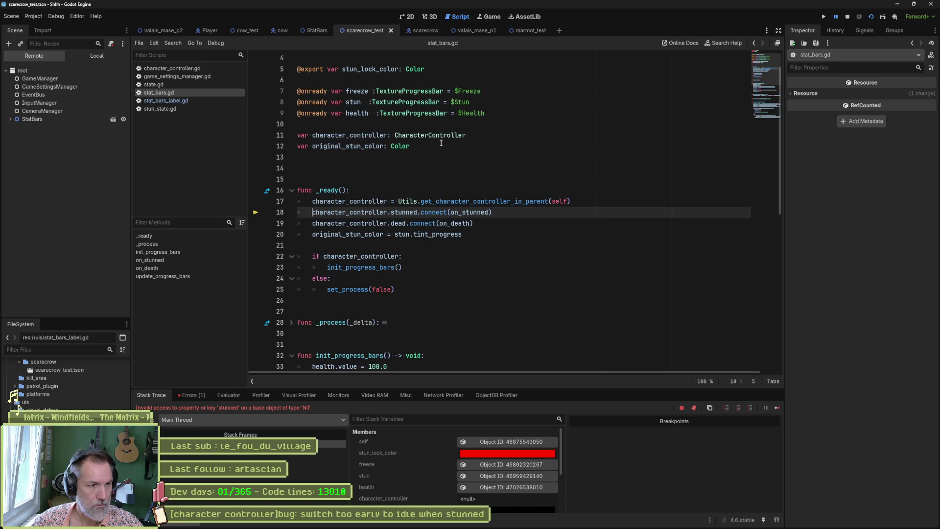
- Run scarecrow_test, hit the scarecrow twice with j, and stop once readouts like 100.0 and 68.0 appear
key(F6)
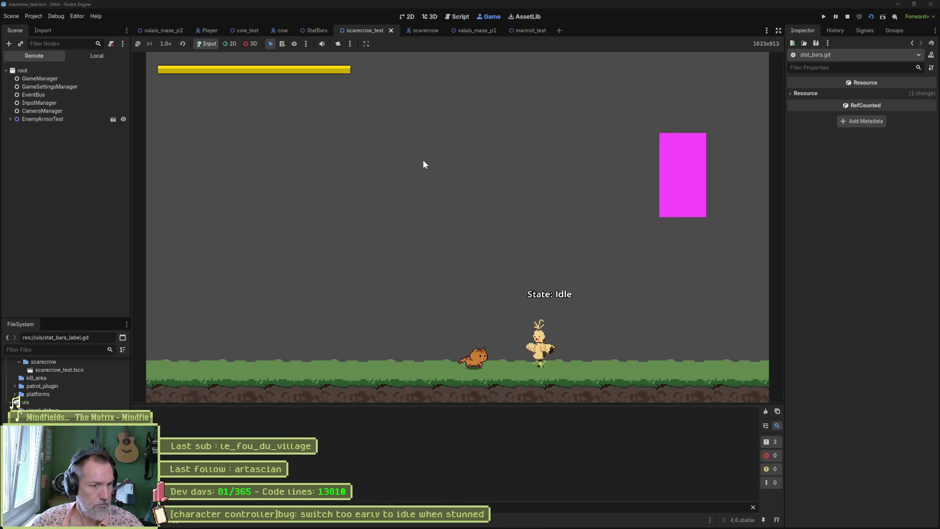
key(j)
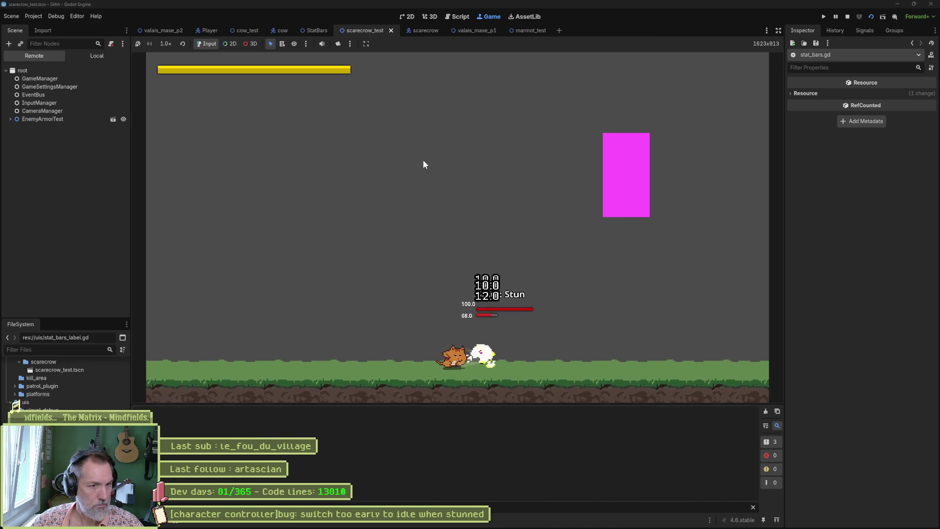
key(j)
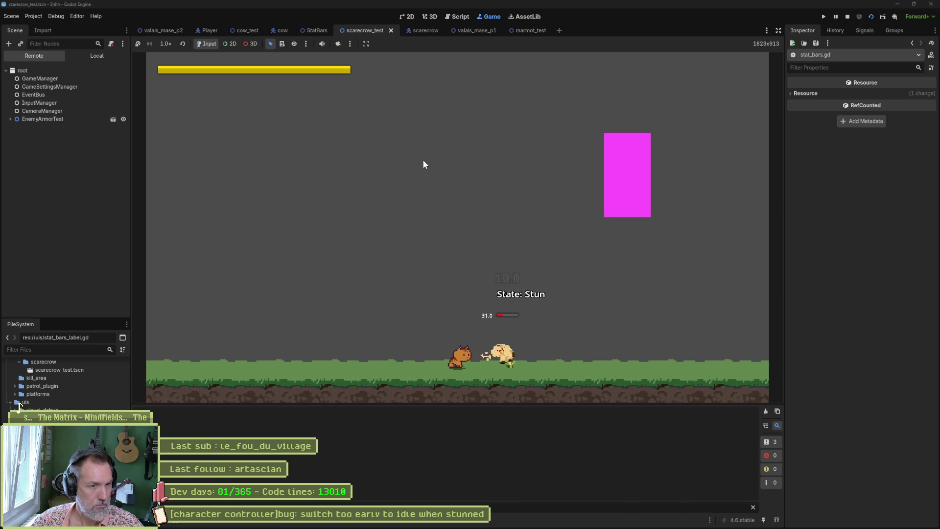
key(F8)
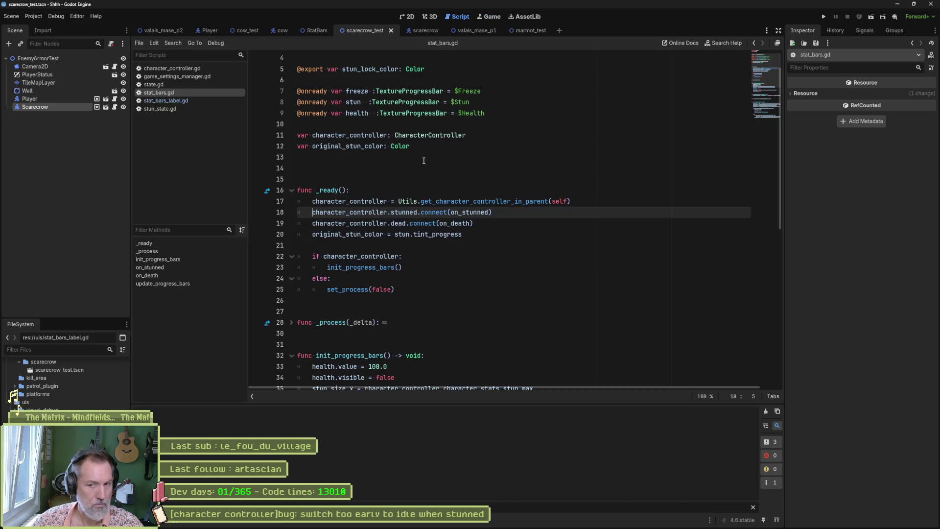
mouse_move(469, 202)
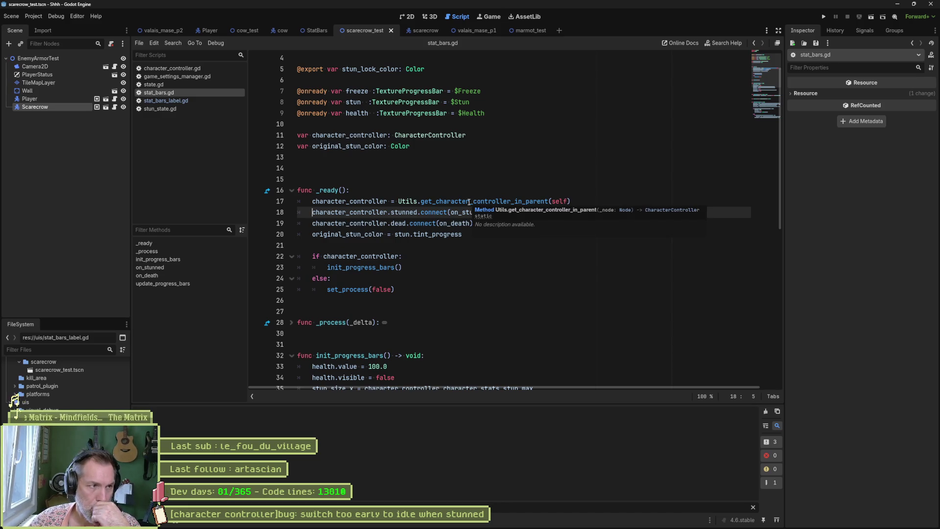
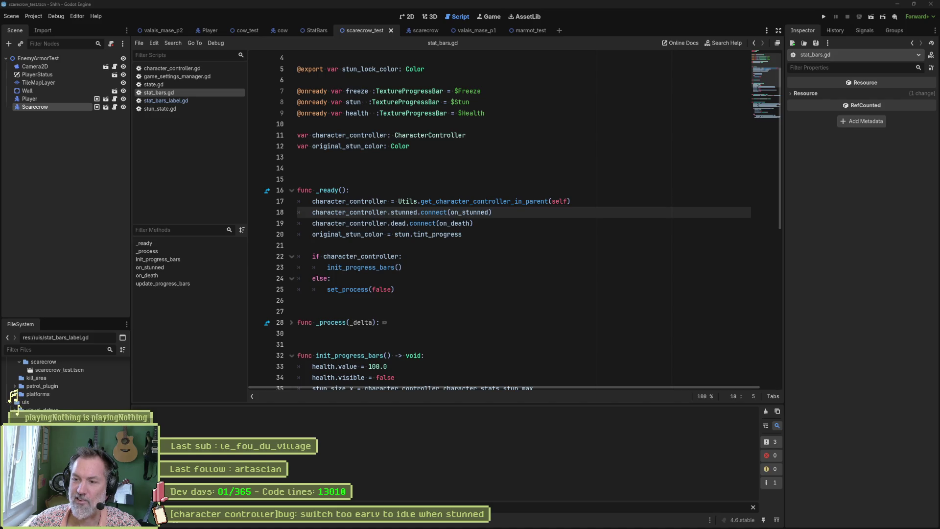
- Glance at stat_bars_label.gd, then show stun_state.gd's update_state previous_state switch on timeout
click(17, 408)
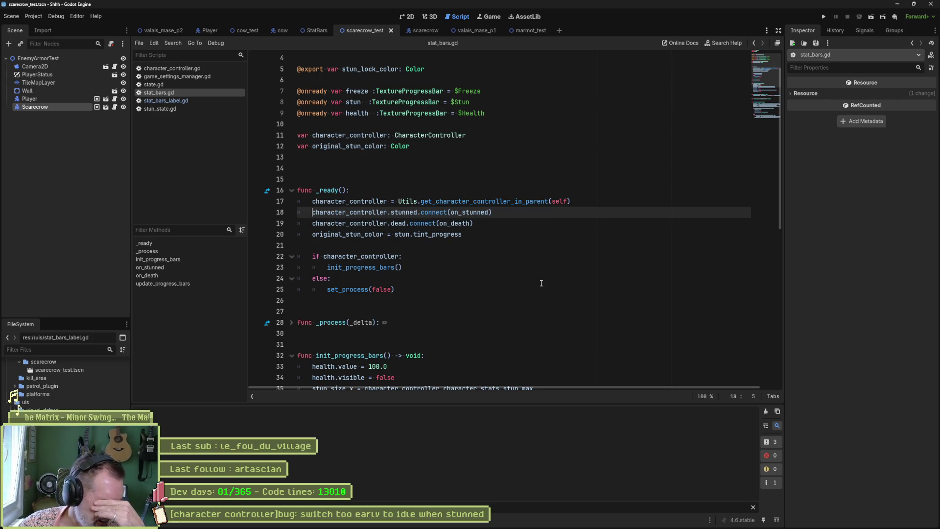
click(200, 100)
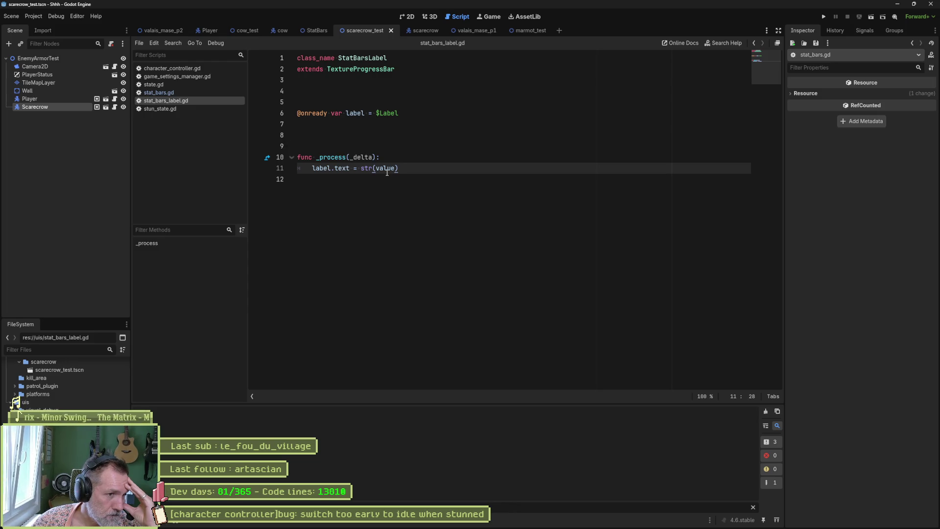
mouse_move(387, 172)
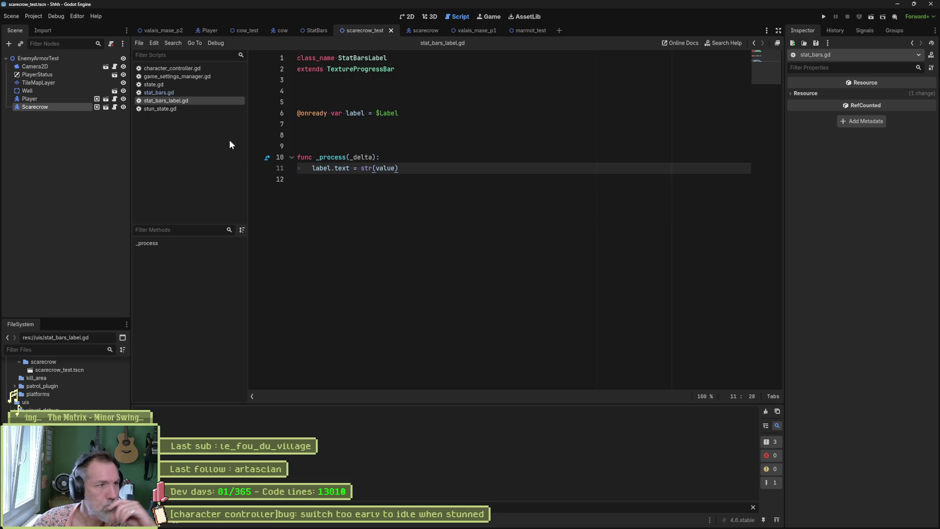
click(169, 108)
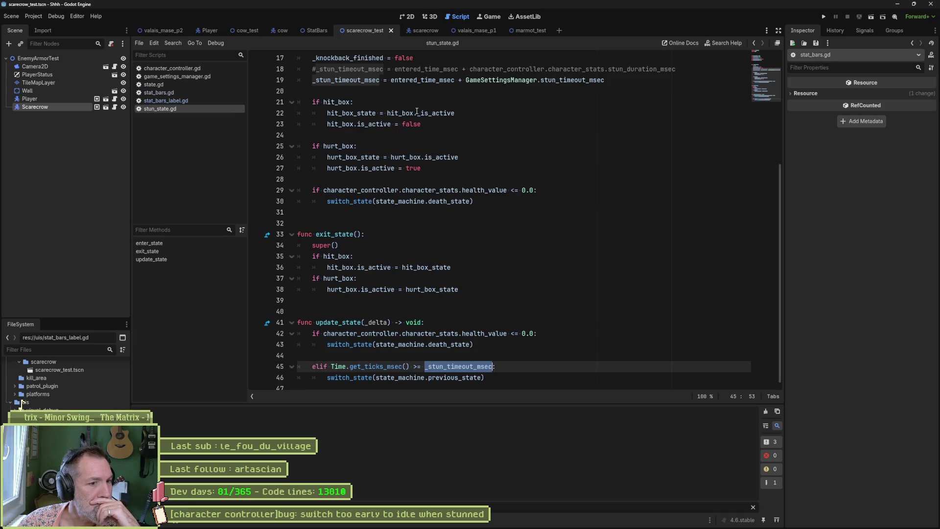
text(_)
drag(435, 377, 489, 381)
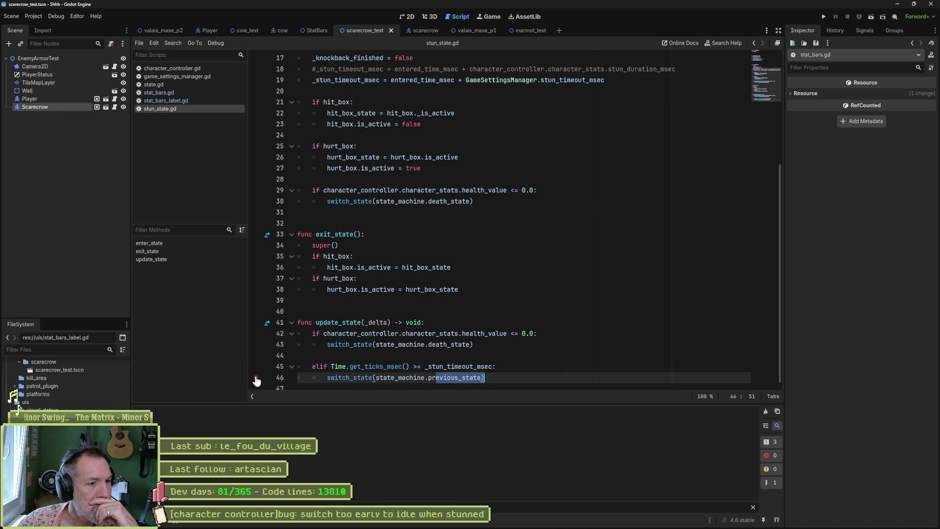
- Run the scarecrow test scene and attack the scarecrow until it is stunned
key(F6)
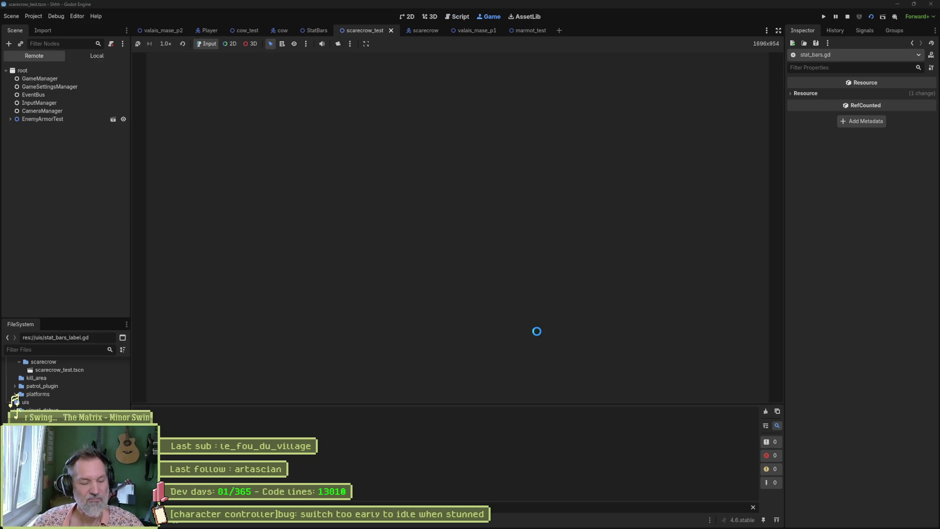
key(Right)
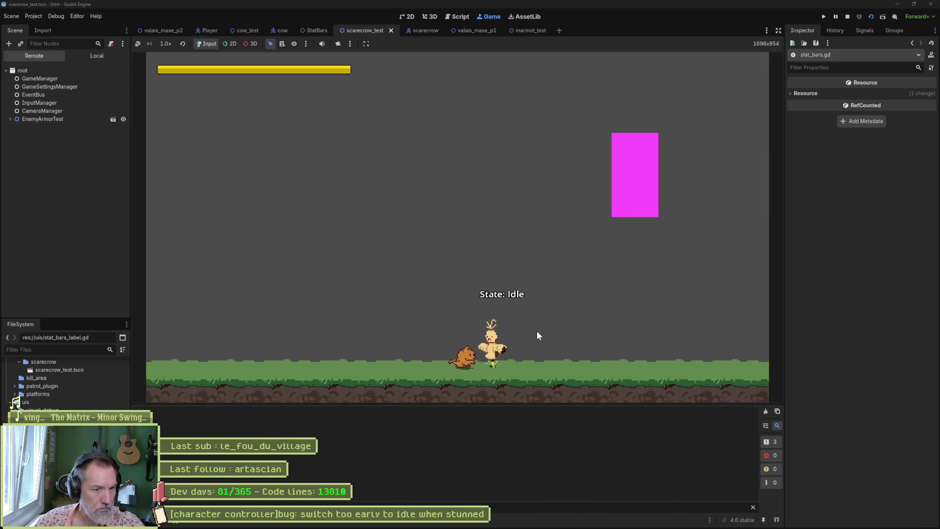
key(j)
key(j)
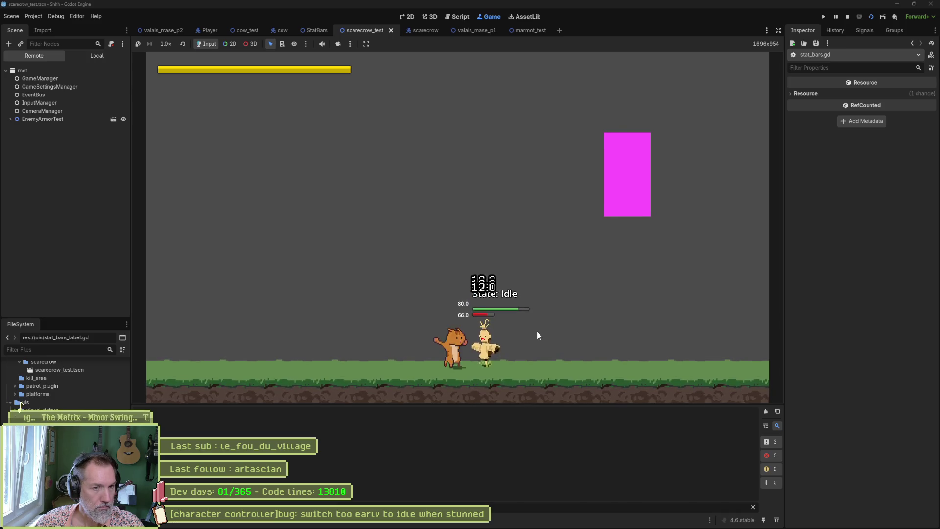
key(j)
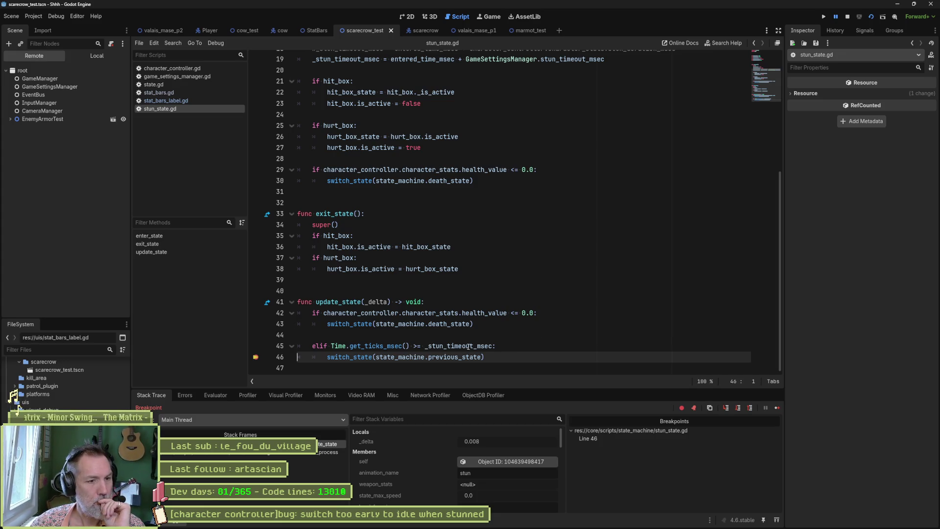
- At the breakpoint, inspect _stun_timeout_msec, then stop the game
mouse_move(468, 347)
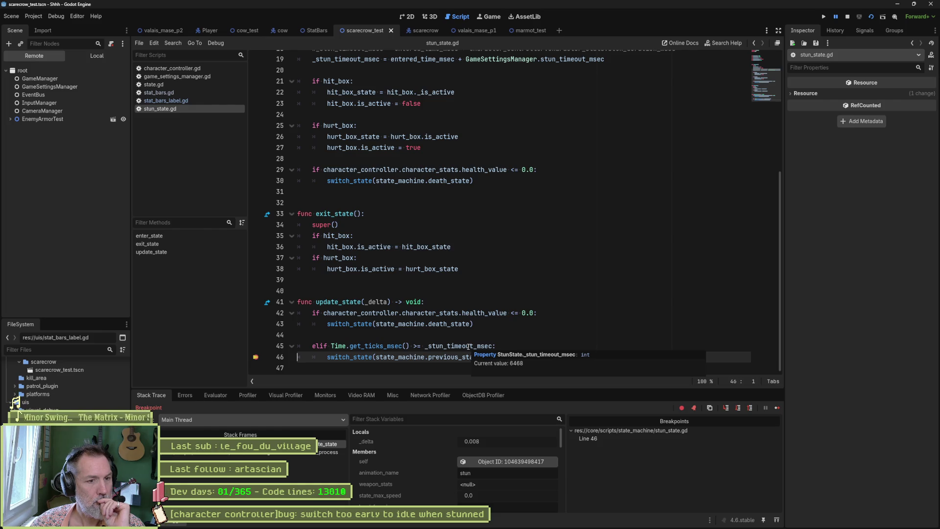
double_click(468, 347)
scroll(469, 314, up, 5)
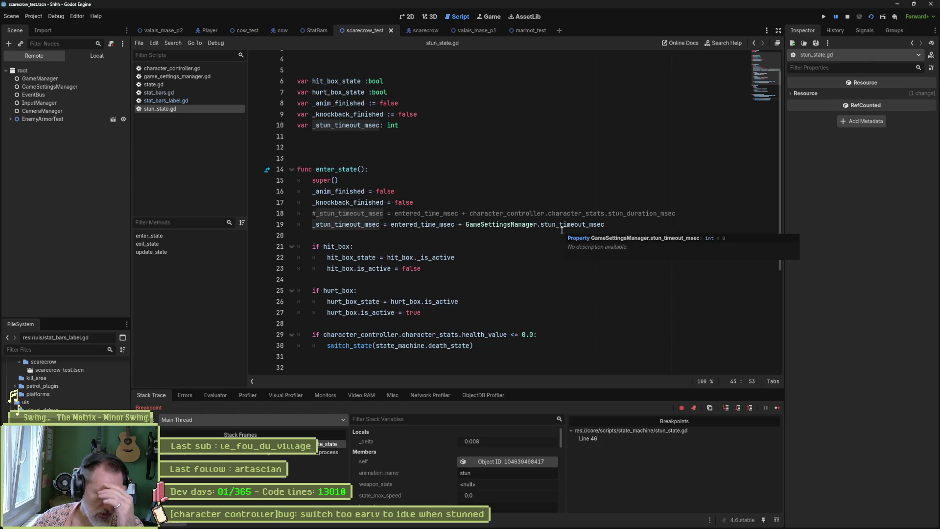
click(847, 17)
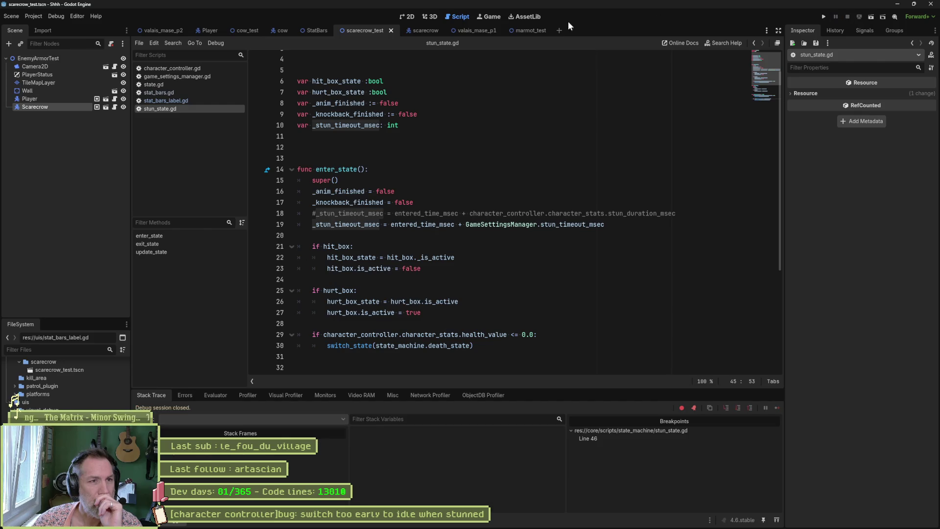
- Return to the script editor at the update_state timeout check
click(409, 17)
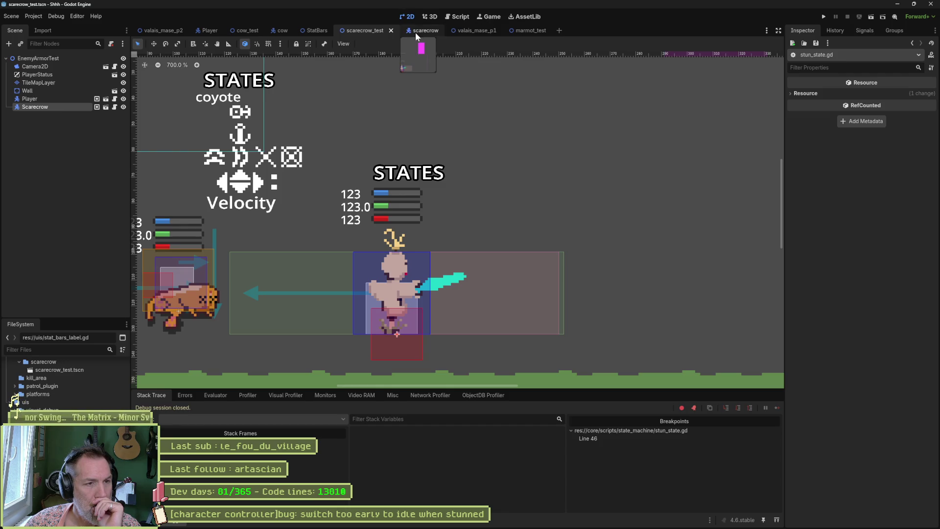
click(463, 21)
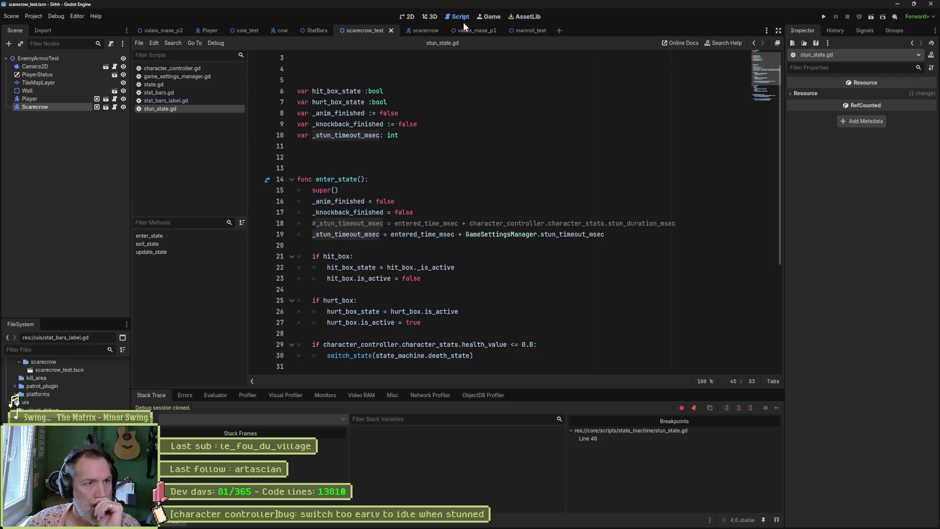
click(227, 110)
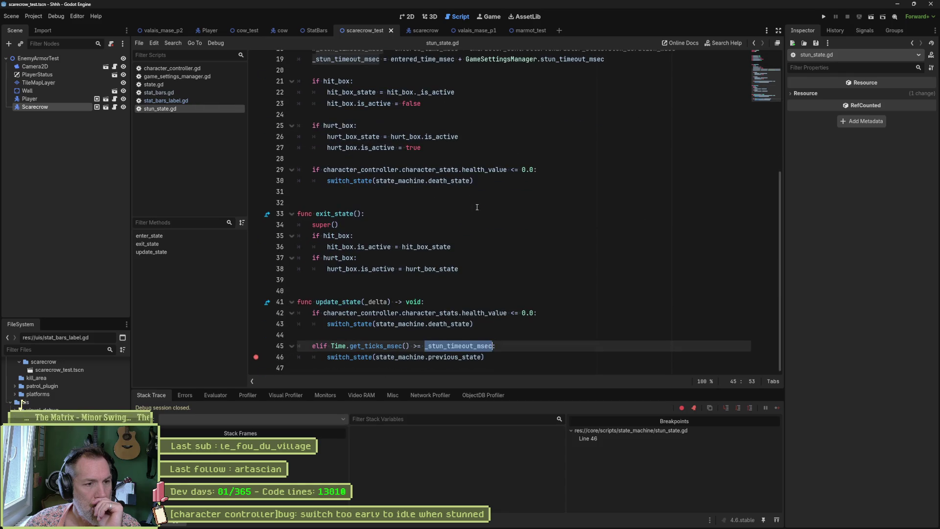
- In stat_bars.gd, find the stun.value = 100 assignment in update_progress_bars; close stat_bars_label.gd
click(154, 93)
scroll(510, 229, down, 10)
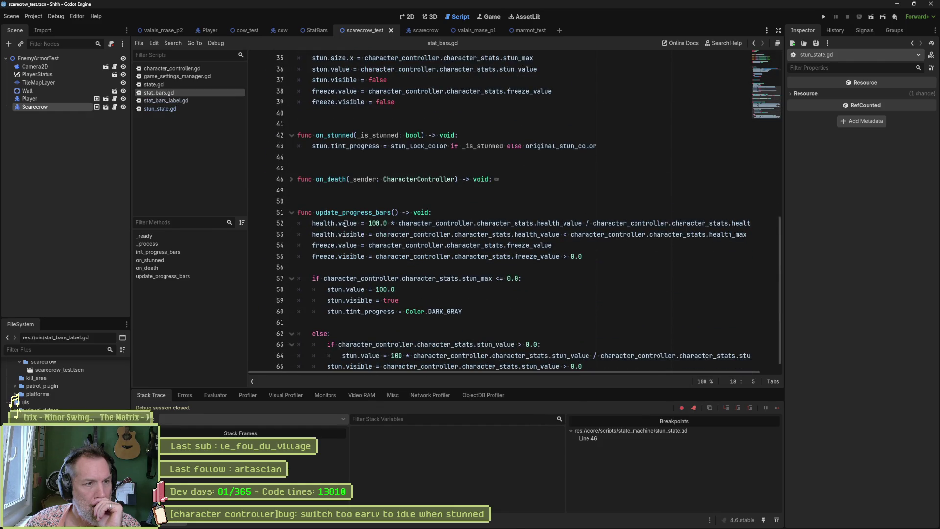
scroll(410, 314, down, 1)
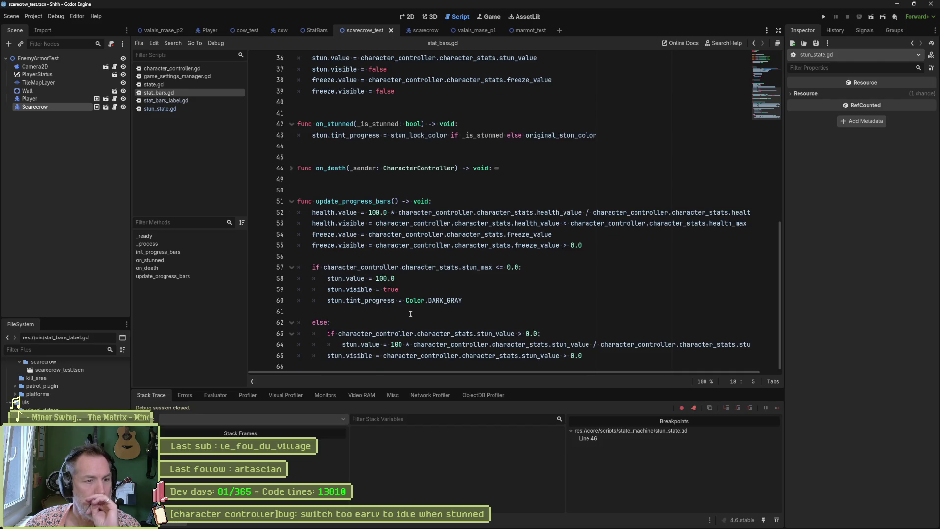
drag(343, 344, 403, 345)
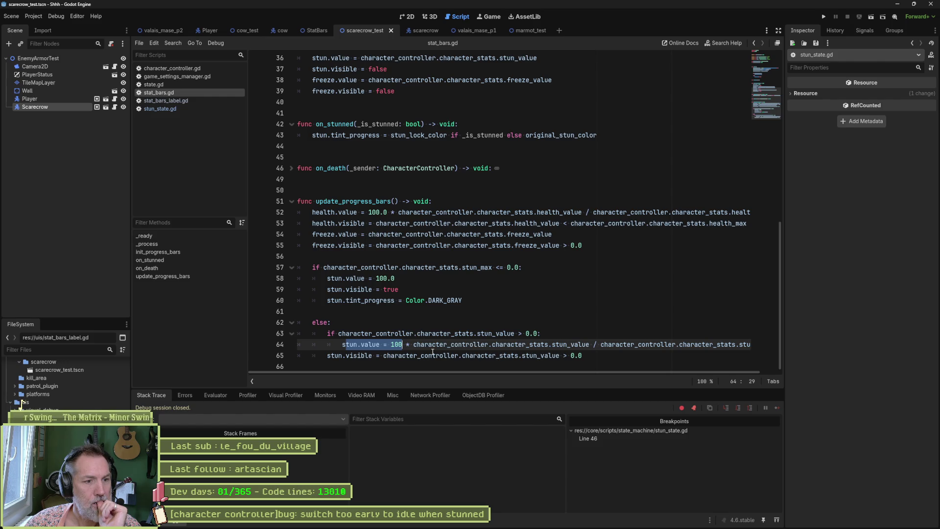
mouse_move(436, 352)
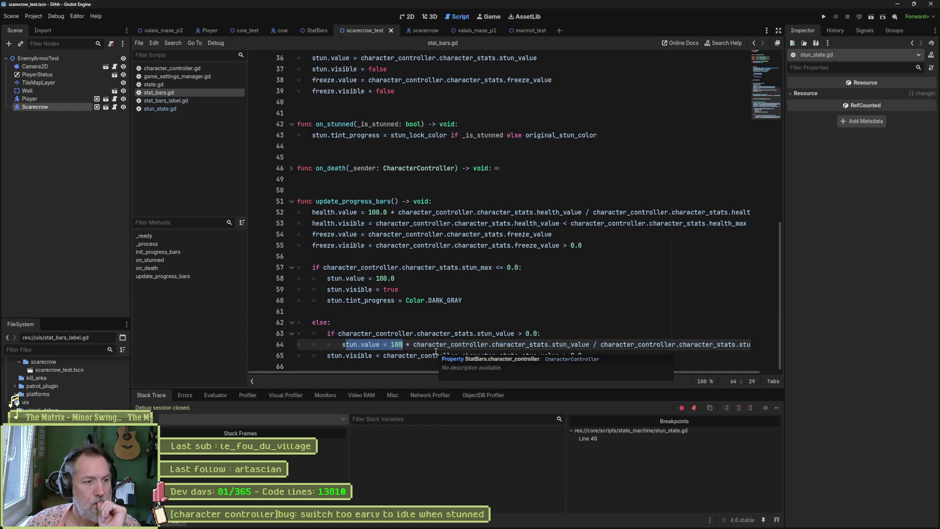
middle_click(181, 99)
- Remove stun_state.gd's line 46 breakpoint and inspect the _stun_timeout_msec expression on line 19
click(181, 100)
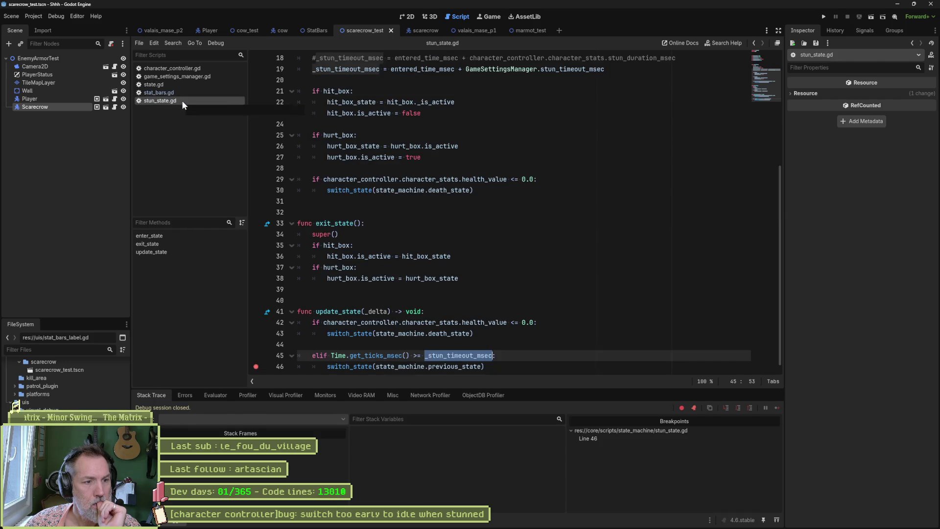
click(257, 367)
scroll(416, 308, up, 2)
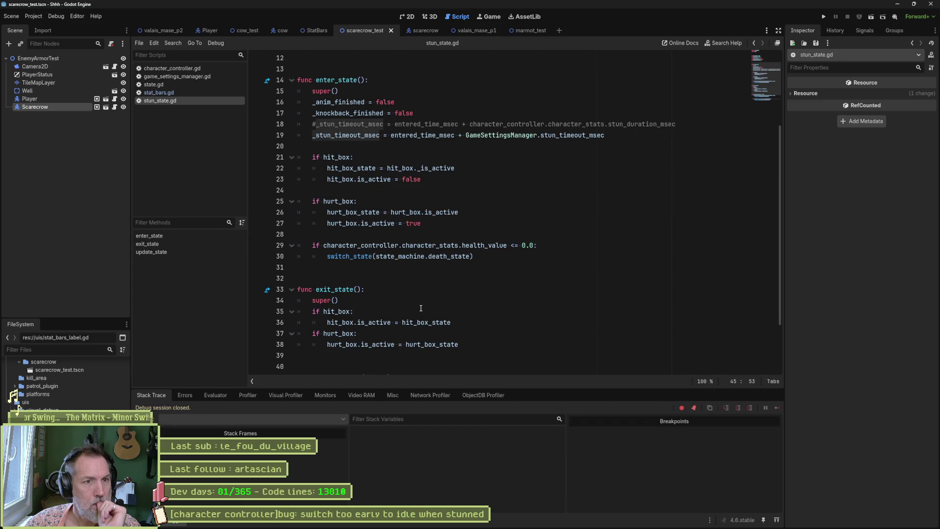
drag(395, 135, 605, 135)
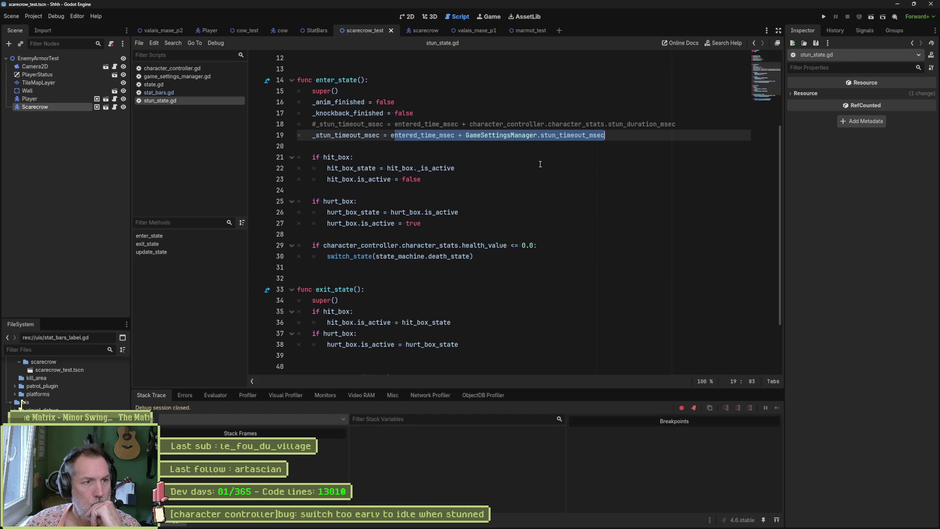
double_click(359, 137)
scroll(392, 195, down, 3)
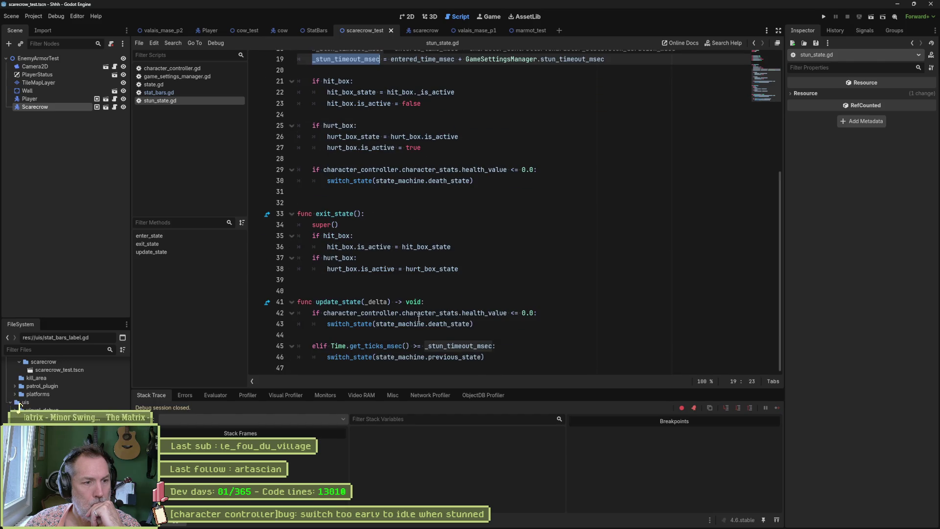
mouse_move(471, 348)
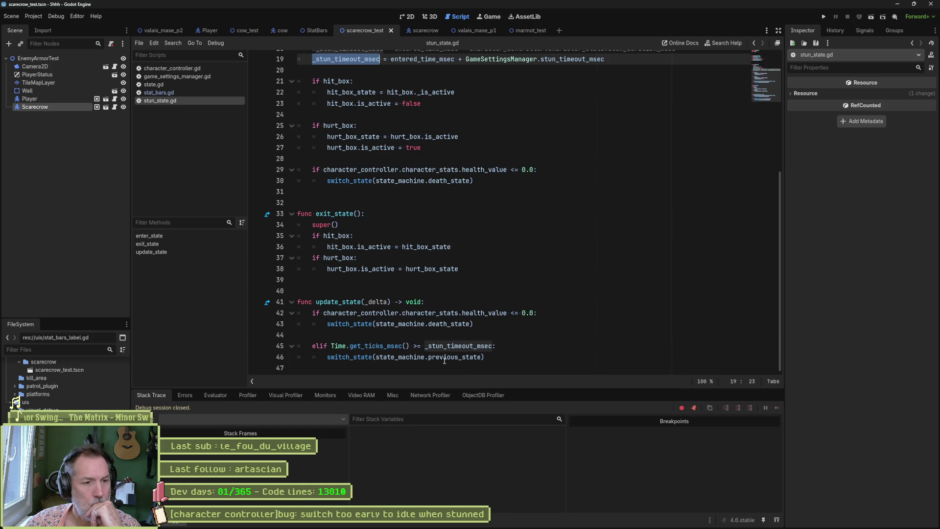
- Close game_settings_manager.gd and review freeze_value uses in state.gd's update_freeze
middle_click(179, 77)
click(178, 78)
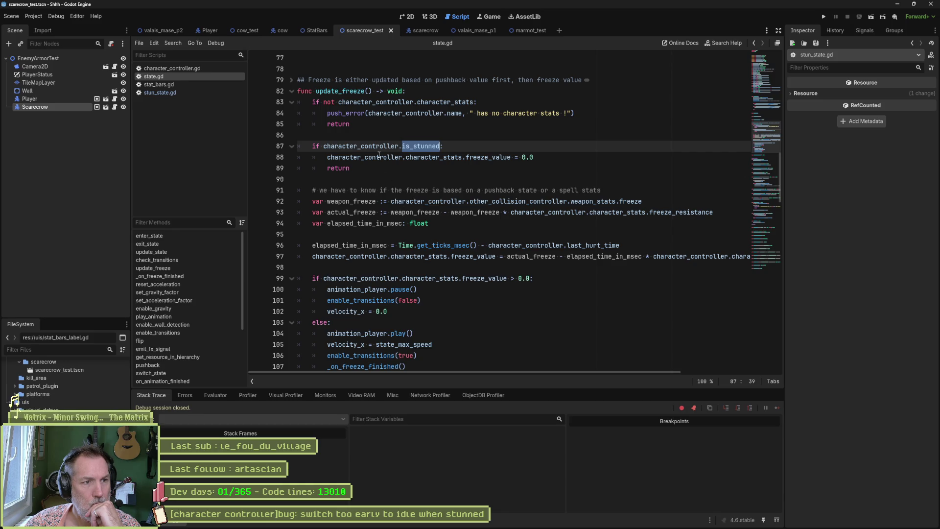
double_click(494, 157)
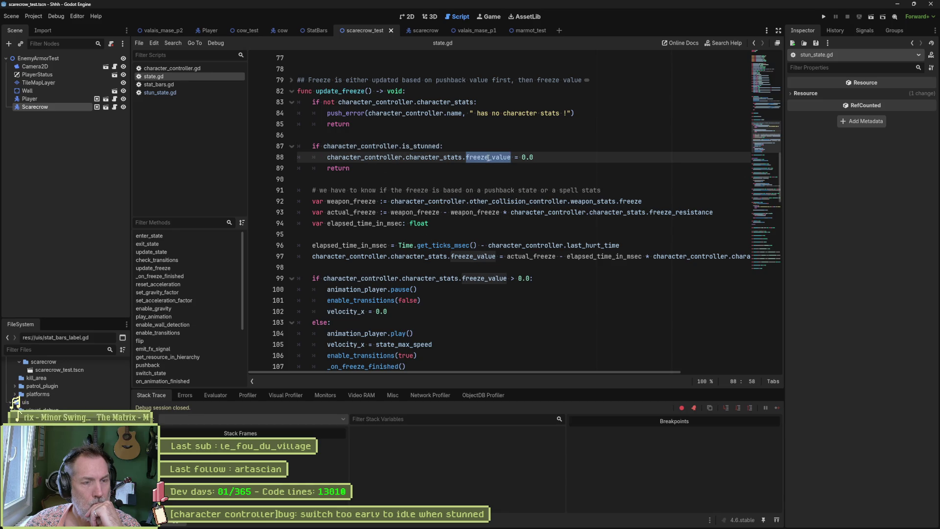
scroll(444, 227, down, 5)
scroll(445, 227, up, 5)
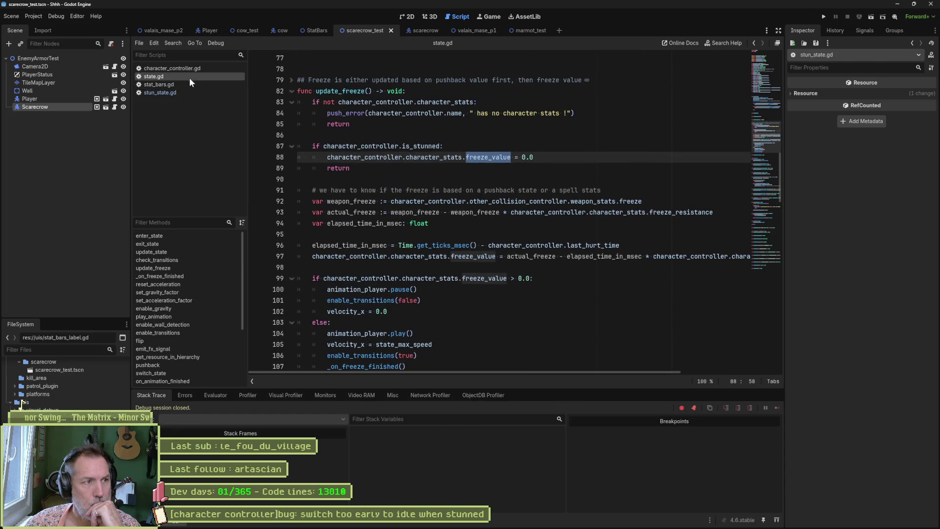
click(179, 69)
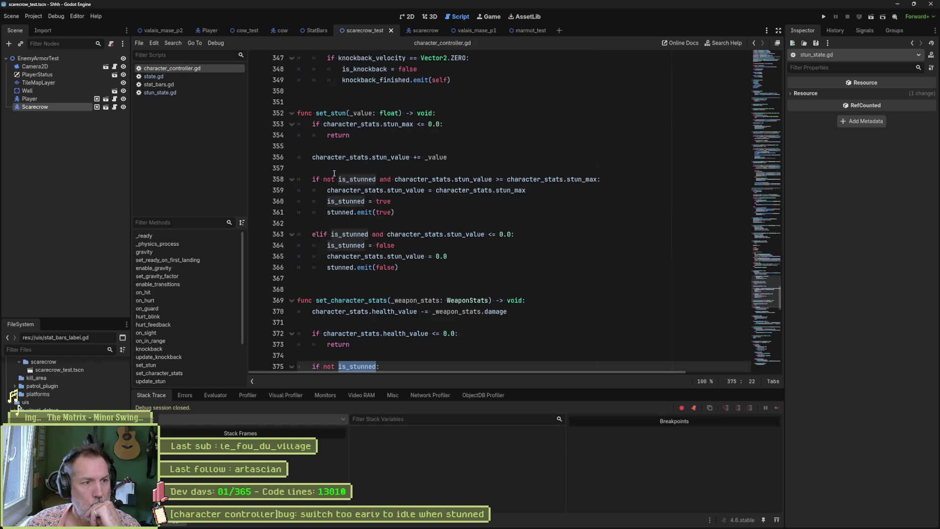
scroll(340, 290, down, 3)
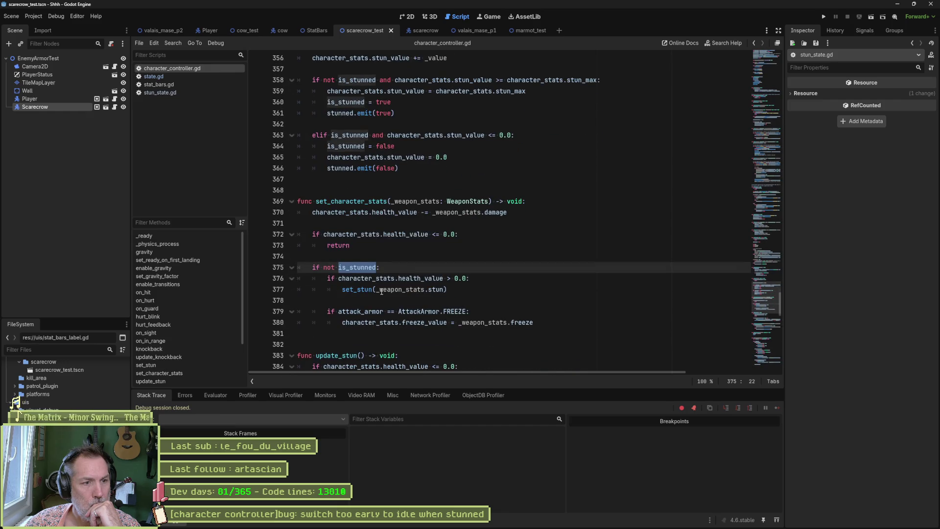
scroll(382, 292, down, 3)
mouse_move(358, 268)
mouse_down()
mouse_move(369, 313)
mouse_move(509, 334)
mouse_up()
click(450, 278)
scroll(450, 294, down, 1)
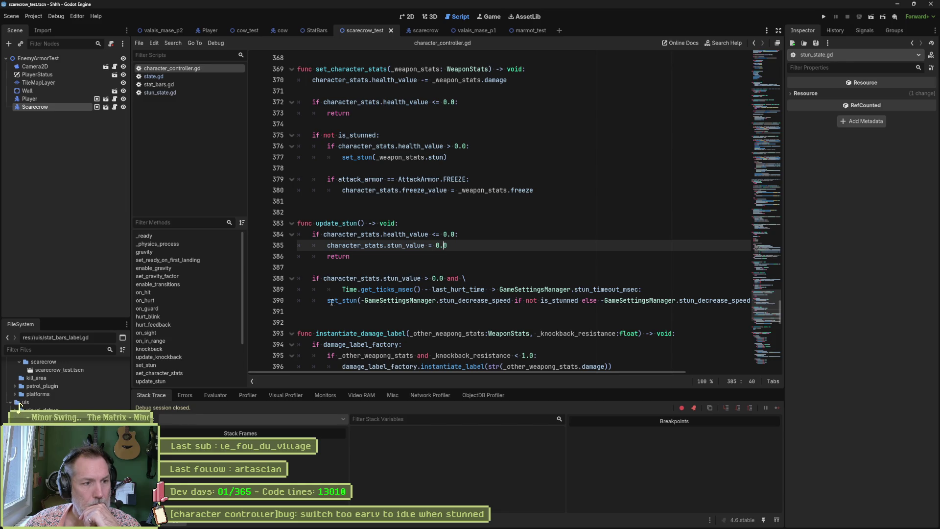
drag(327, 300, 414, 301)
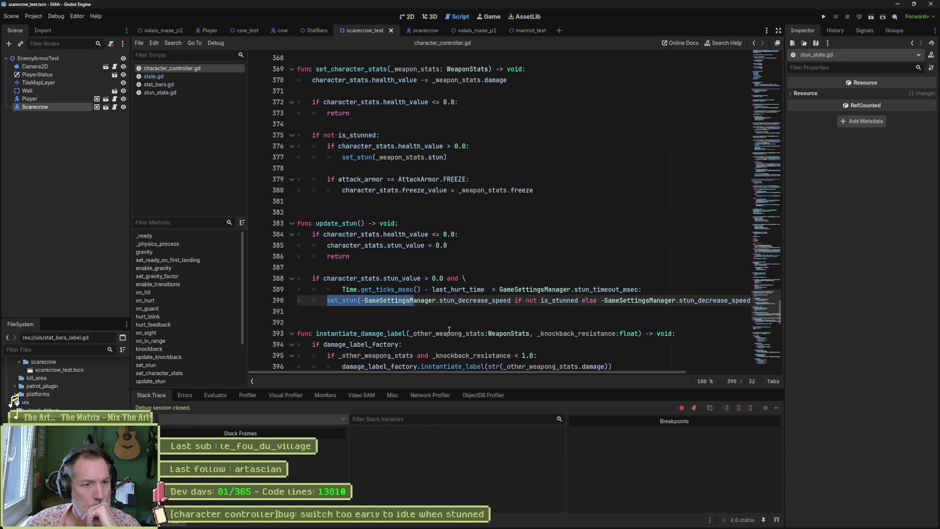
drag(511, 301, 364, 302)
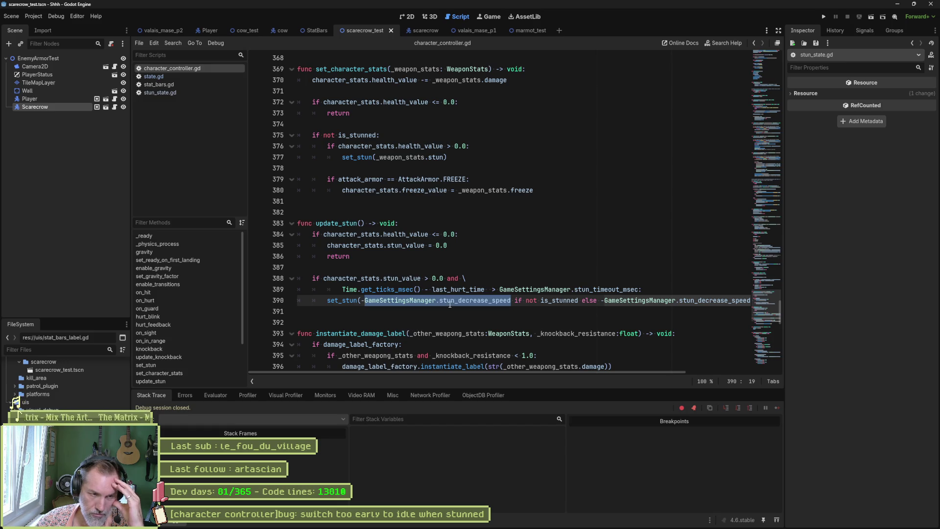
mouse_move(456, 300)
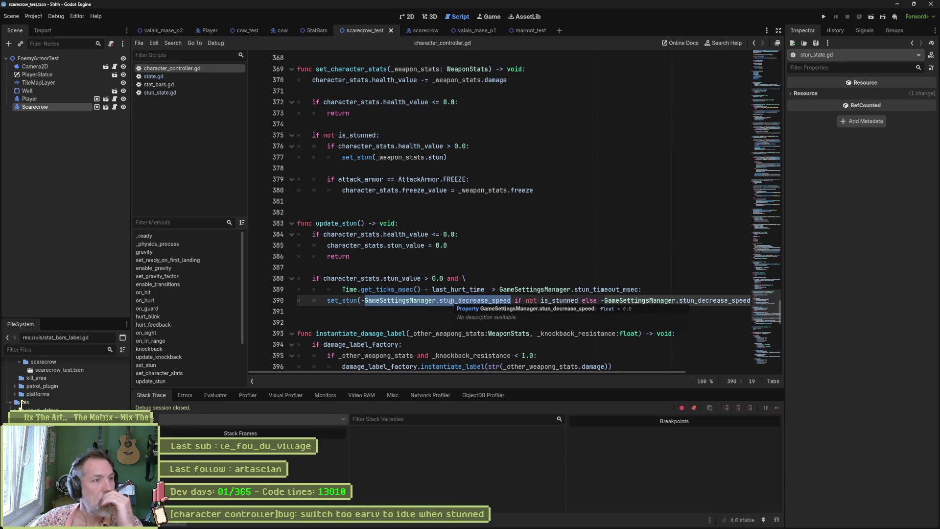
mouse_move(384, 241)
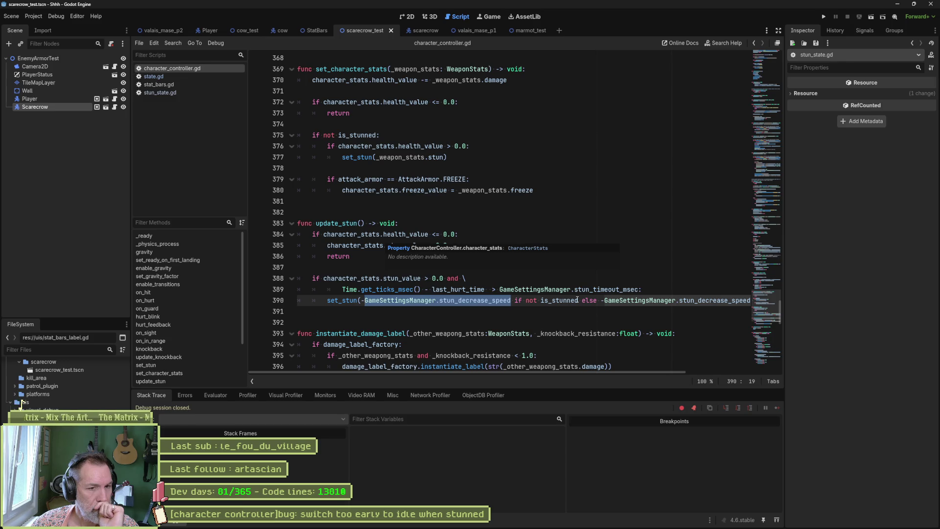
click(691, 292)
- Add a print_debug(self, " updating stun value:", character_stats.stun_value) line in update_stun
key(Return)
text(print_Debug())
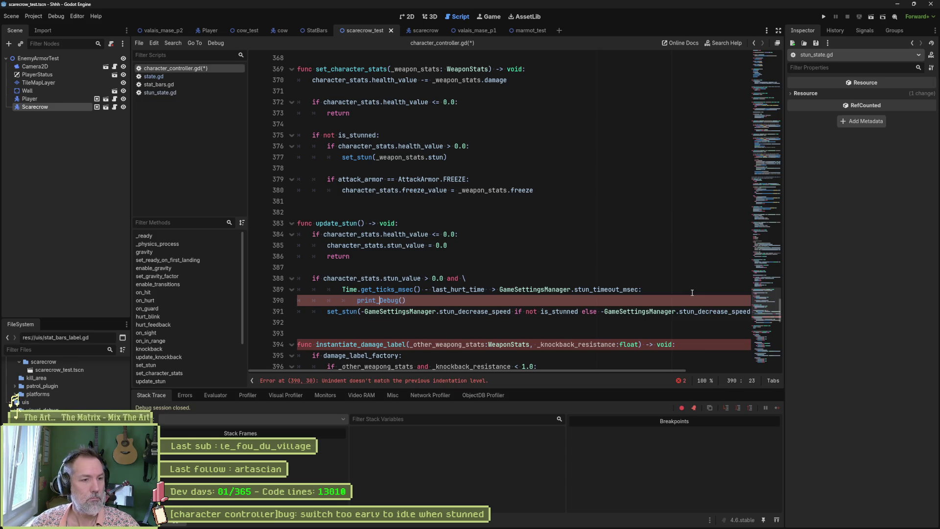
text(d)
key(Tab)
text(self, " )
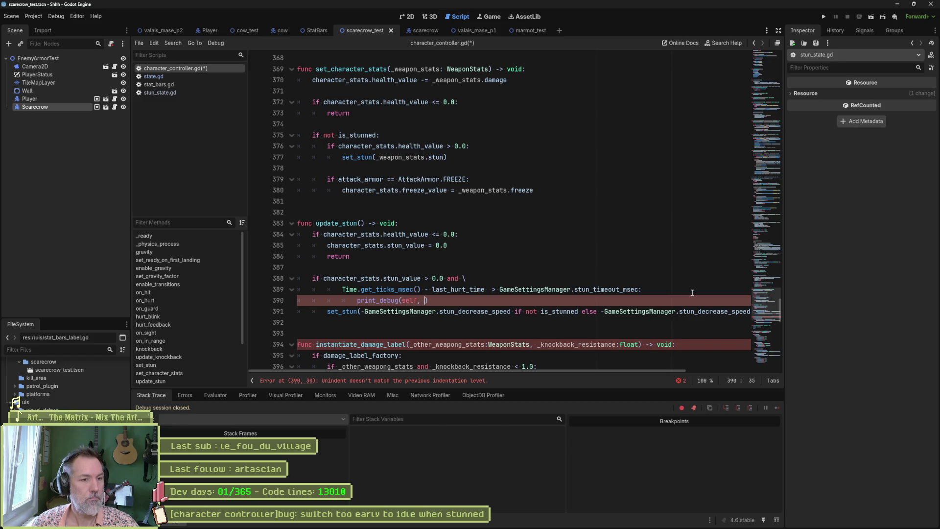
text(updatin)
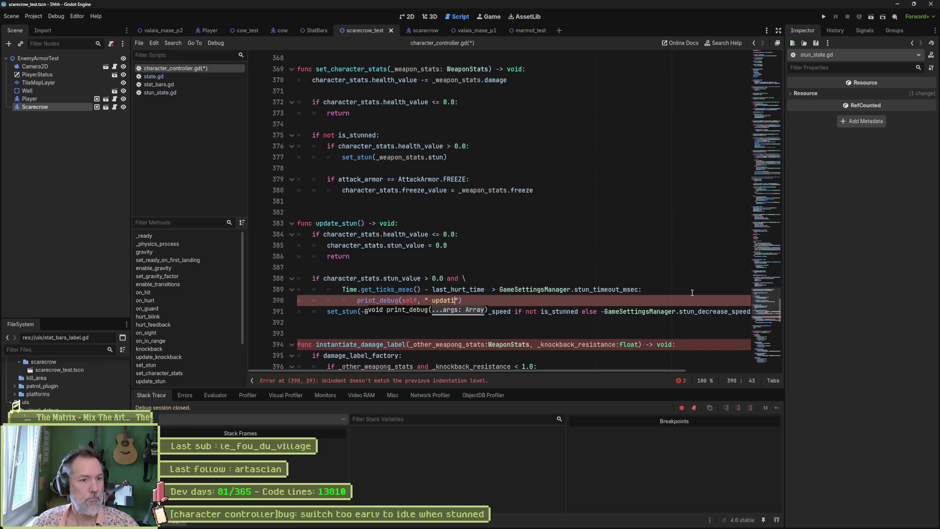
text(g stun)
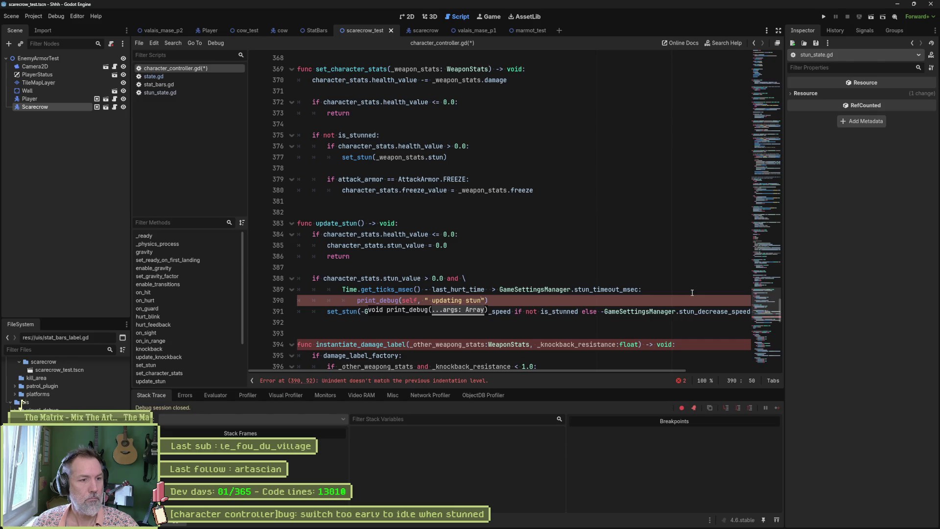
text( value:)
key(Up)
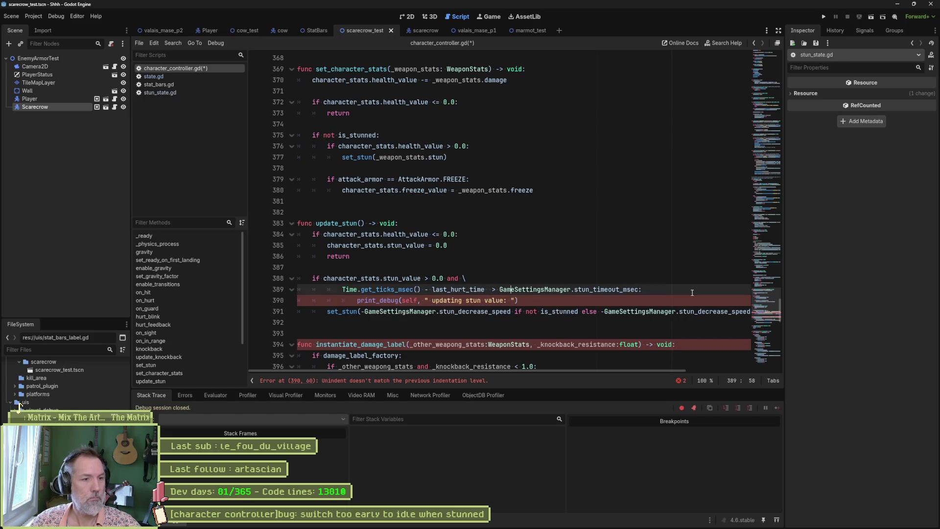
key(Up)
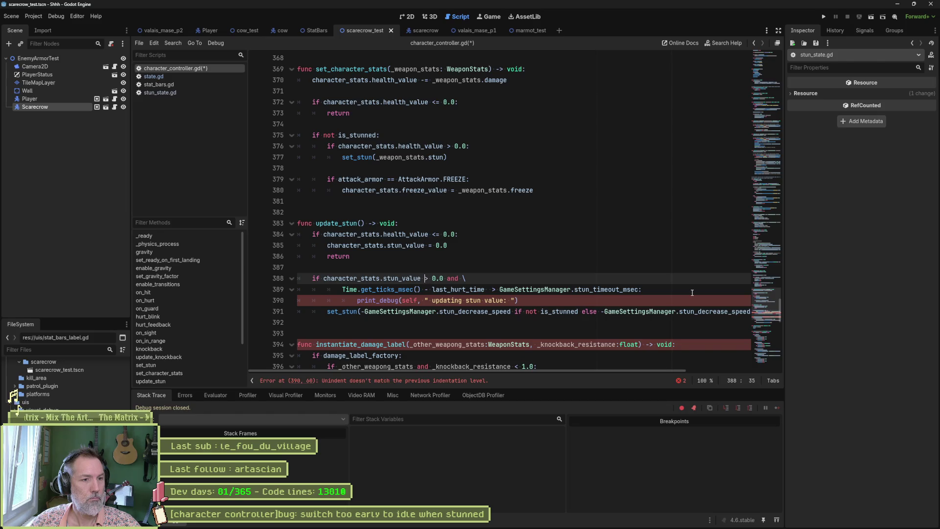
key(shift+Home)
key(Down)
key(Down)
key(End)
text(, character_stats.stun_value)
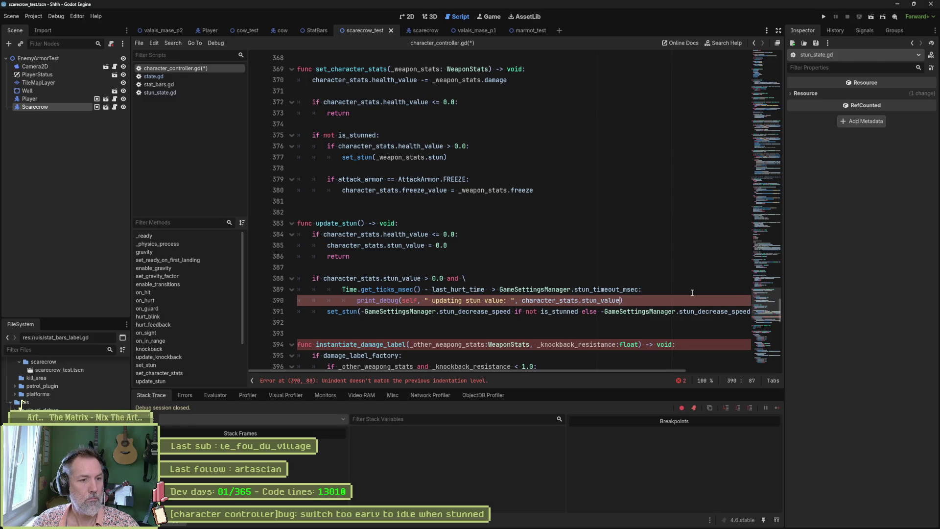
- Extend the debug print with " max: " and character_stats.stun_max, then run the scene
key(shift+Tab)
key(shift+Tab)
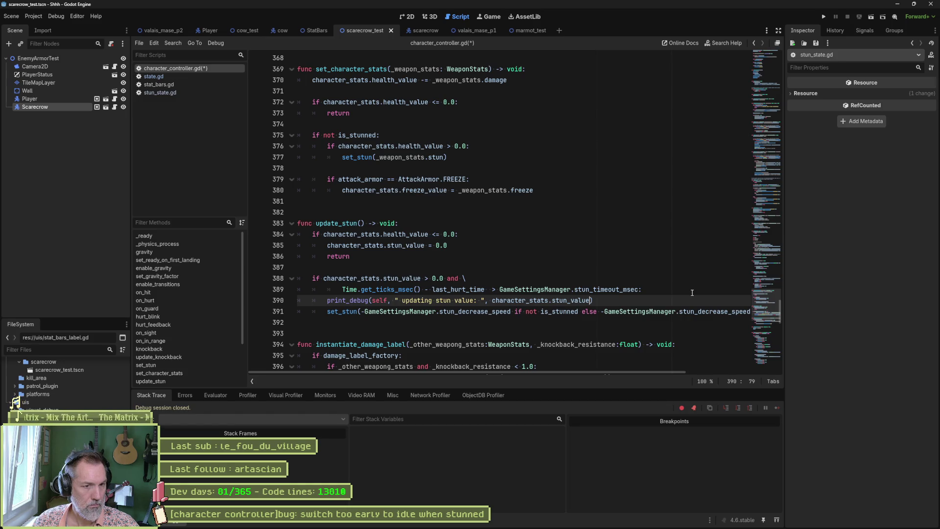
text(, " max:)
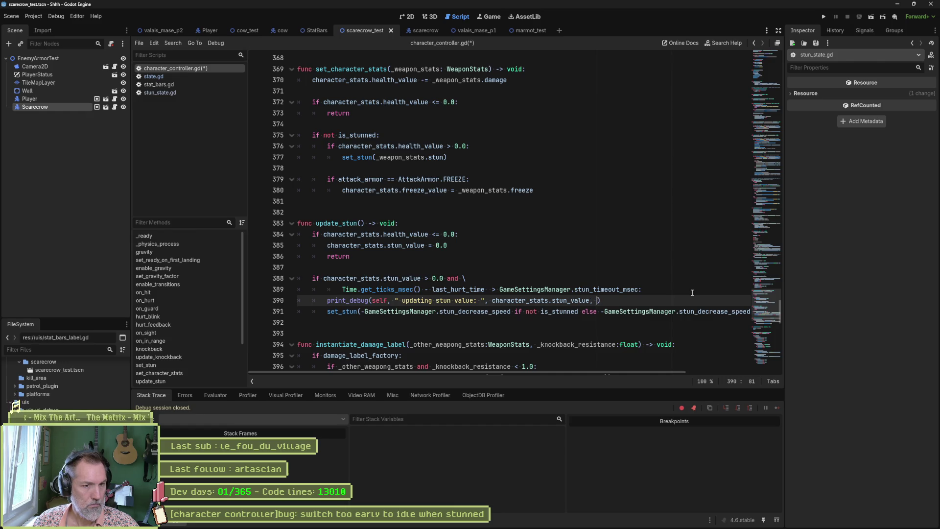
text( ", character_stats.stun_value)
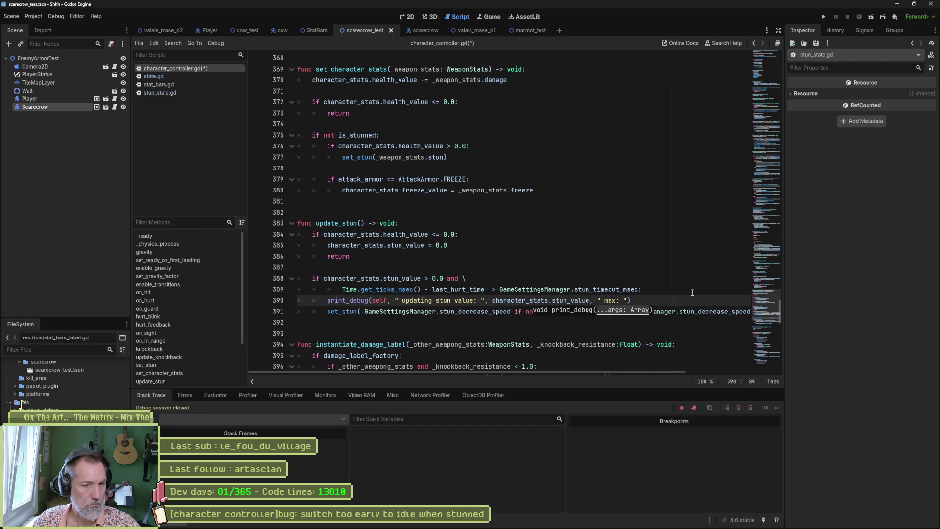
key(BackSpace)
key(BackSpace)
key(BackSpace)
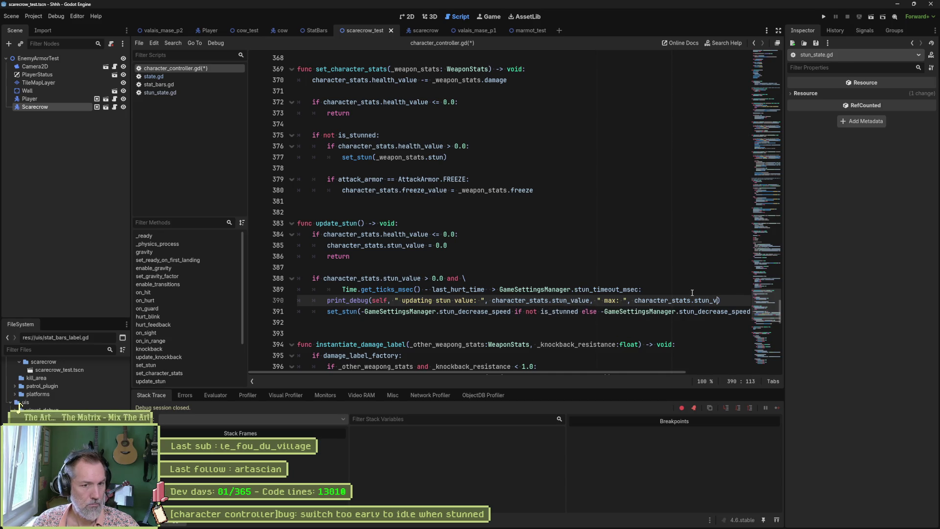
key(Down)
key(Return)
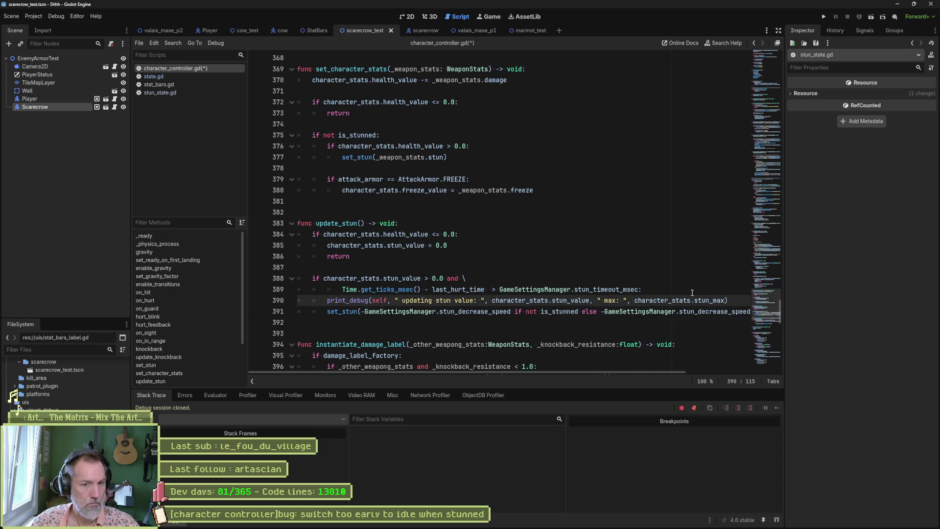
key(F6)
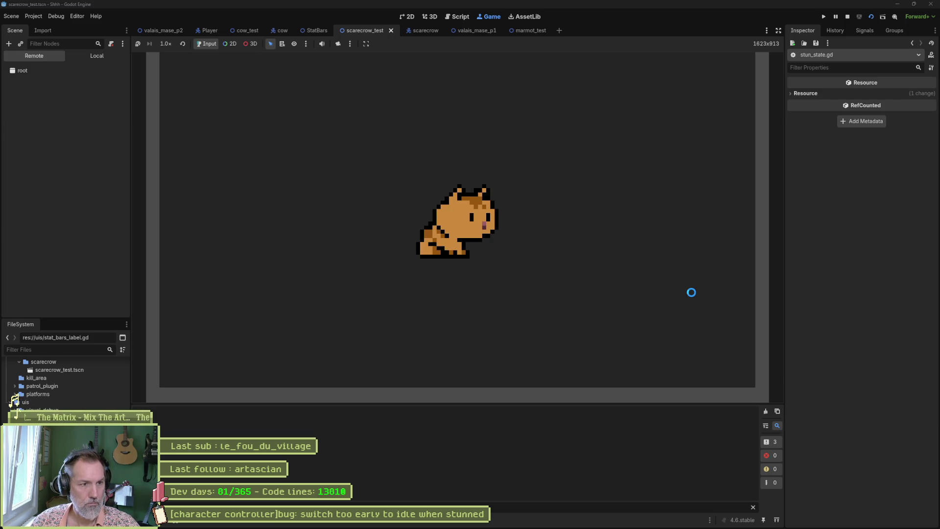
- Stun the scarecrow, confirm output logs stun value 50.0 at max 50.0, then open StatBars
key(Right)
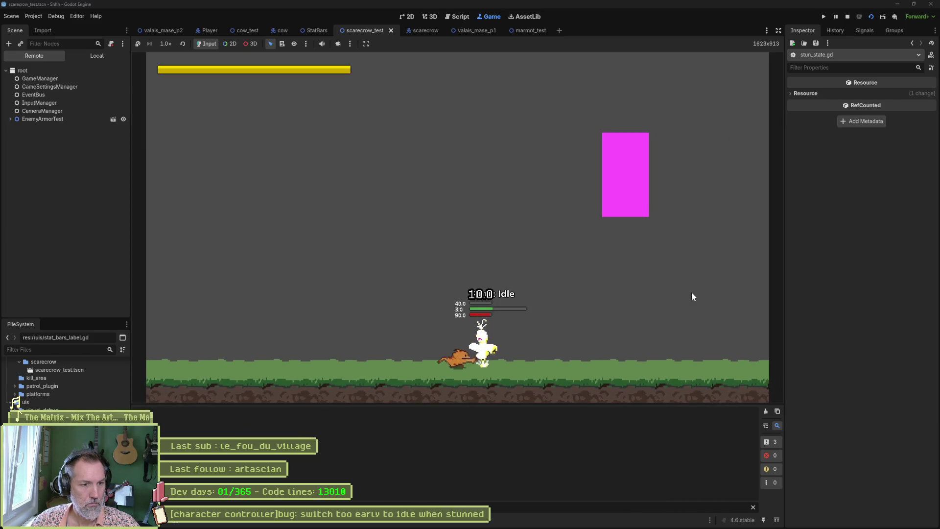
key(space)
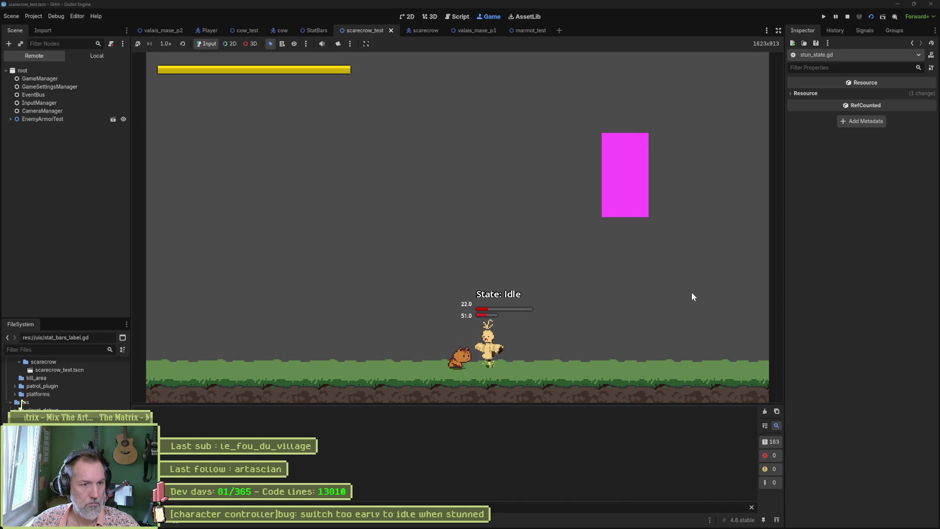
key(F8)
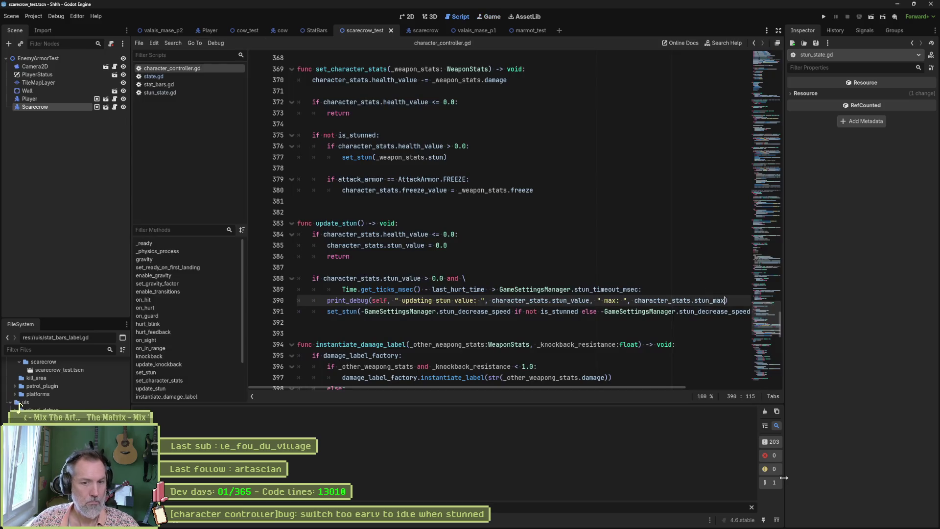
click(752, 507)
scroll(749, 489, up, 15)
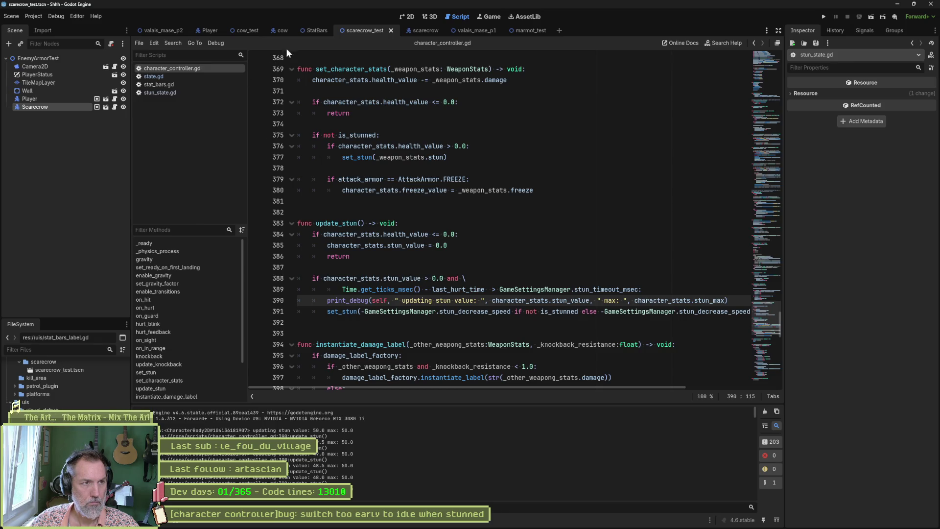
click(313, 30)
click(69, 81)
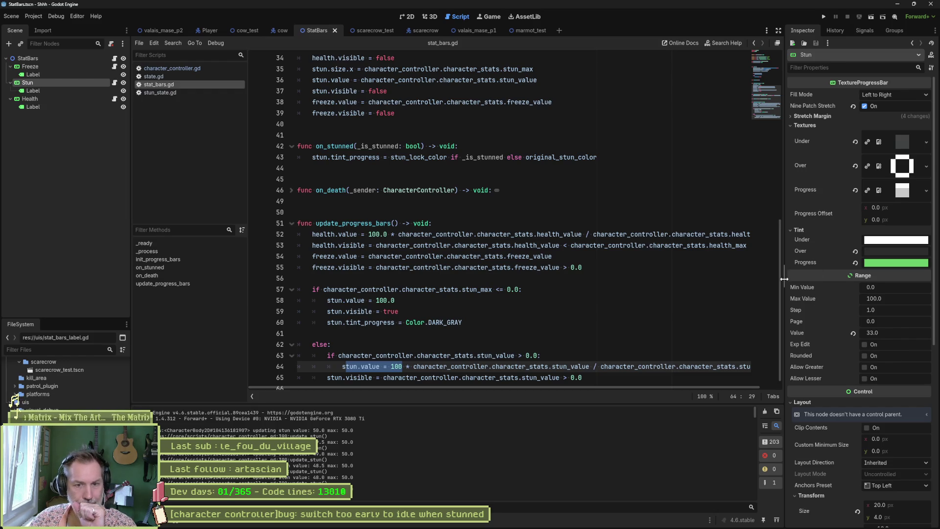
- Review the Stun bar's Range settings in the Inspector, then return to character_controller.gd
scroll(826, 339, down, 3)
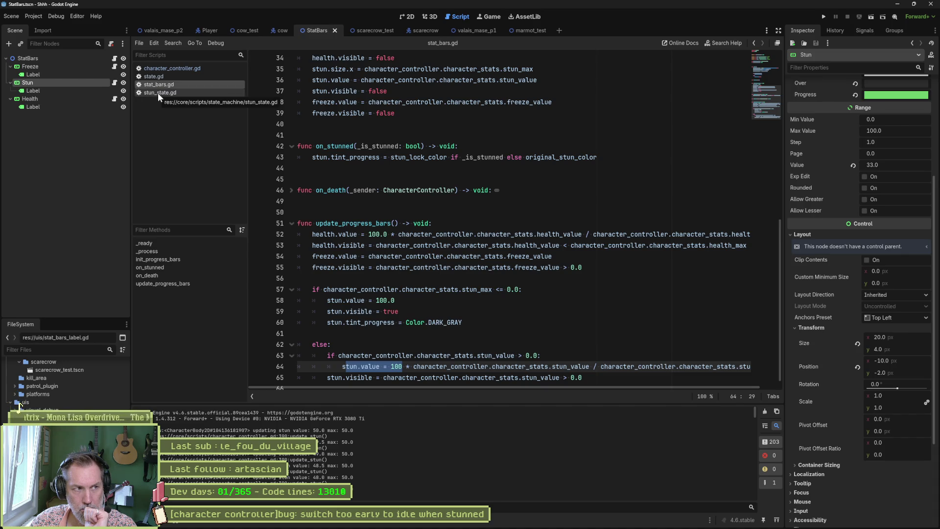
click(176, 70)
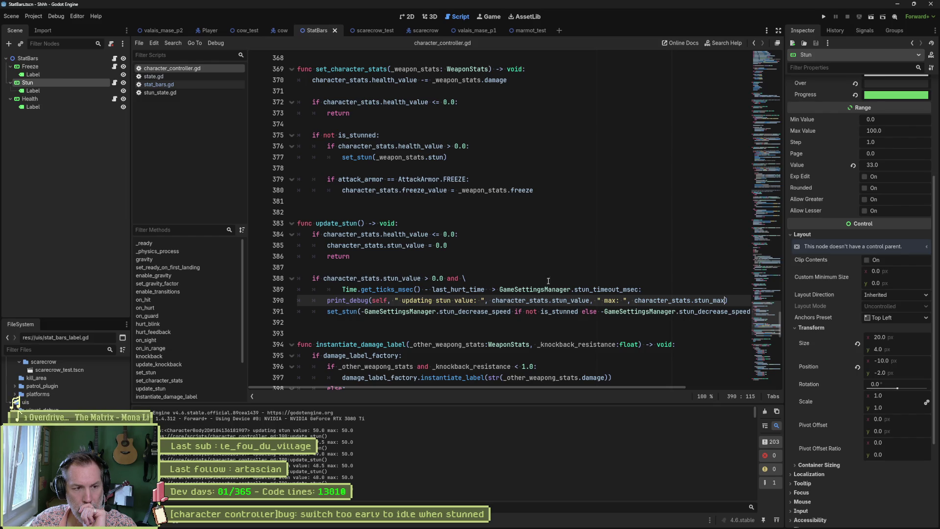
- Add a " ratio: " label to the update_stun debug print
click(518, 314)
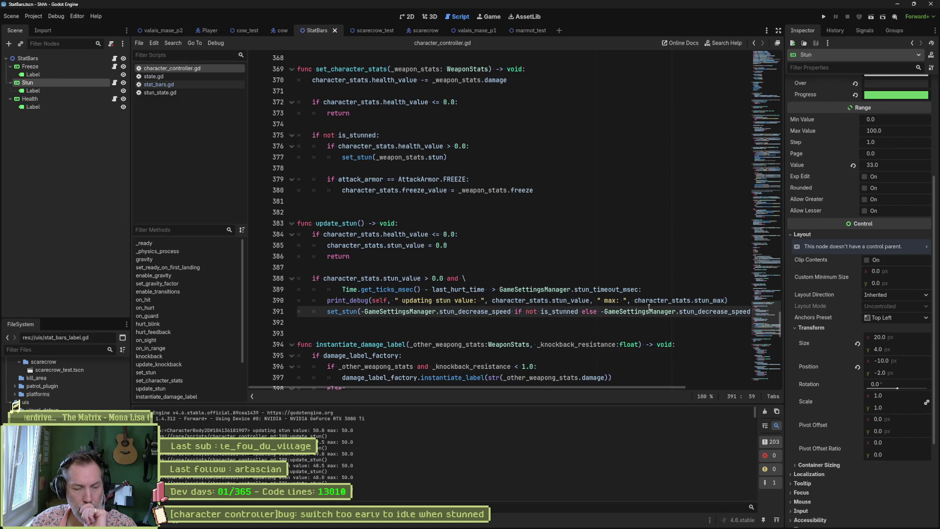
click(728, 301)
text(, )
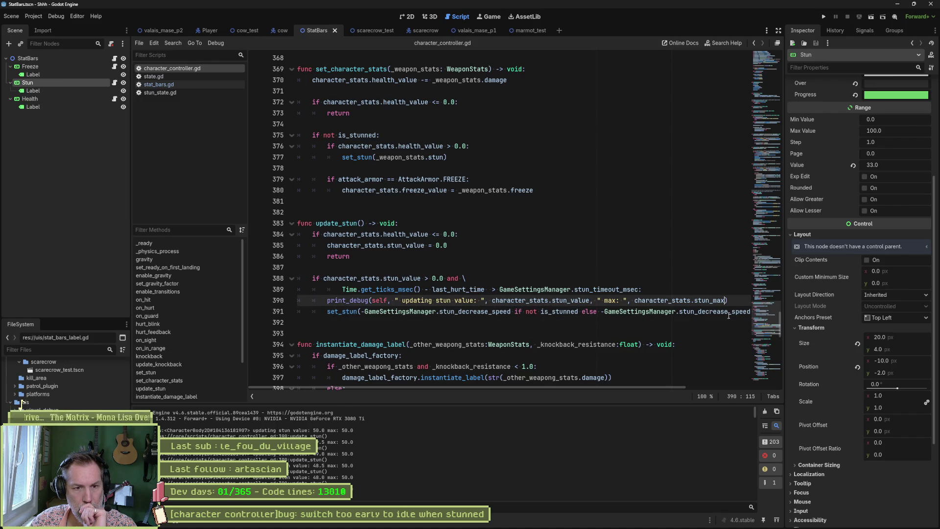
text(" ratio: ")
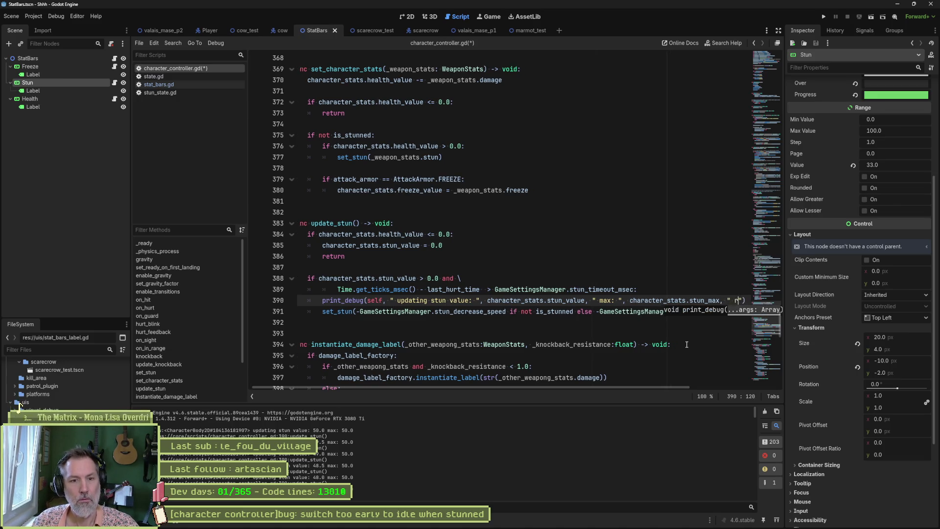
text(,)
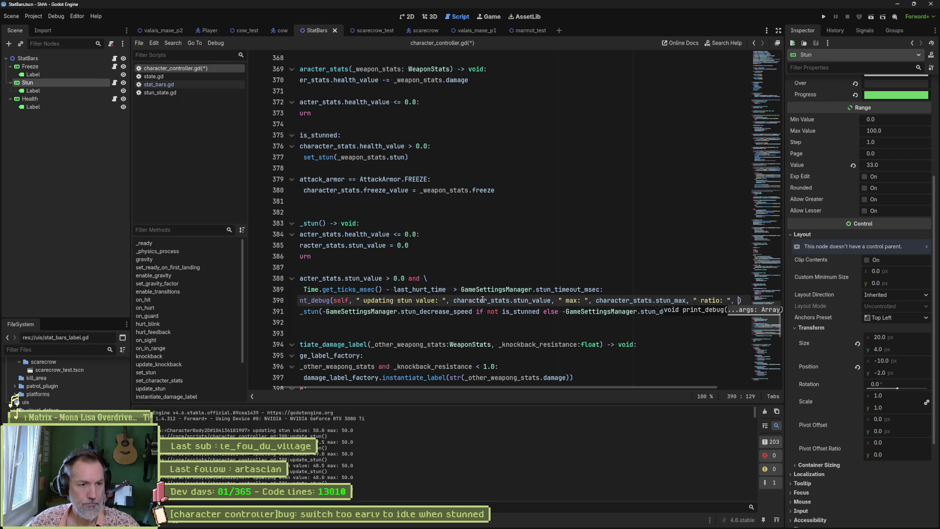
drag(596, 301, 690, 300)
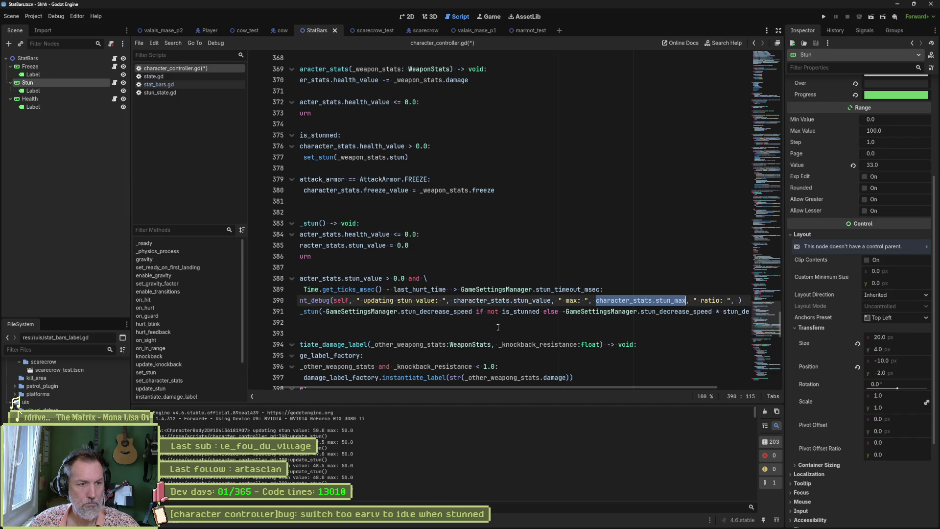
drag(522, 387, 618, 386)
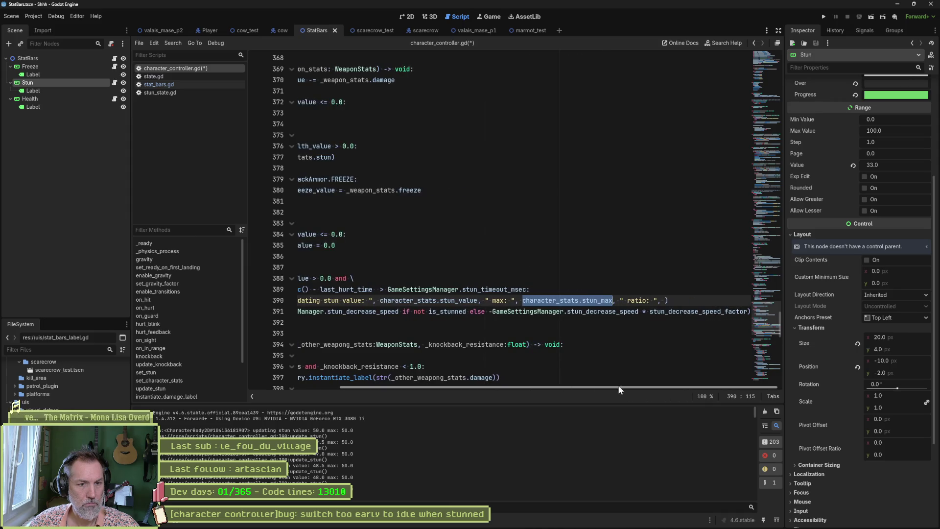
- Multiply the set_stun decrease by character_stats.stun_max * .01 and run the project
click(746, 312)
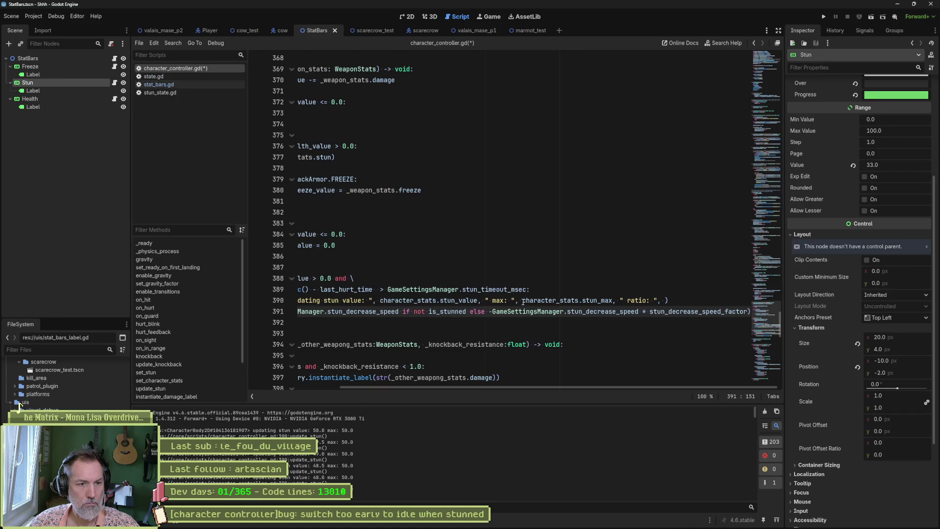
drag(522, 301, 617, 300)
click(744, 313)
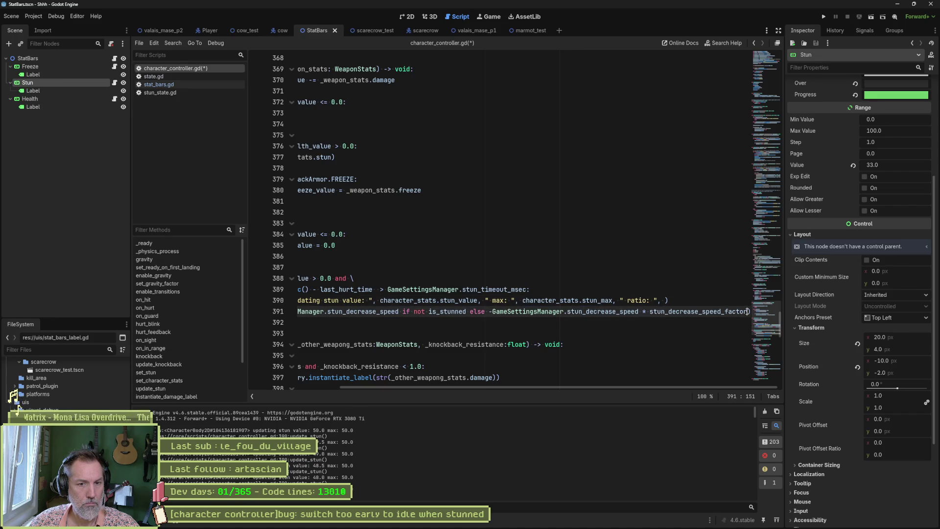
text(* character_stats.stun_max)
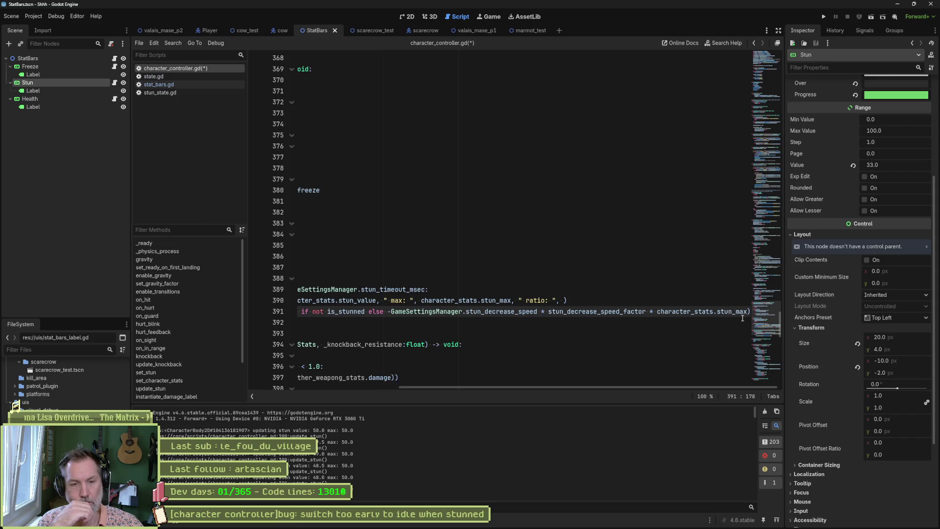
text(* .01)
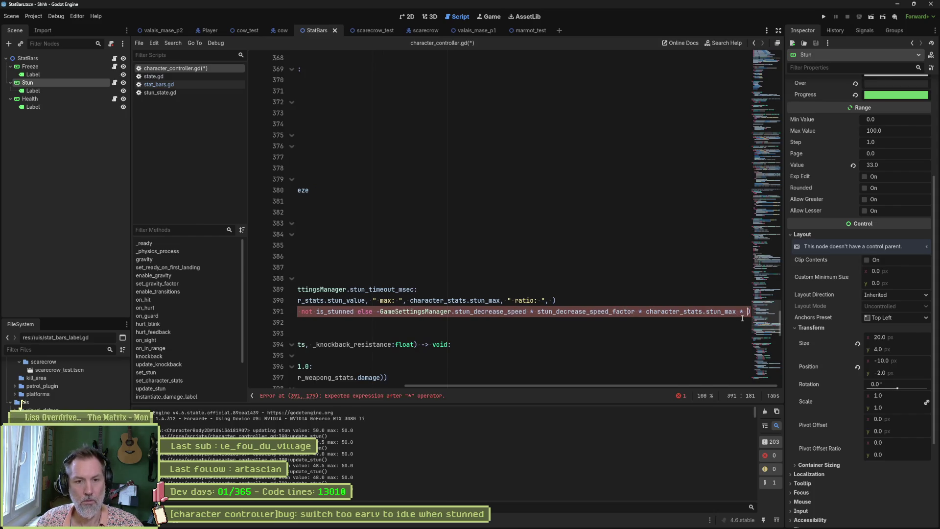
key(F5)
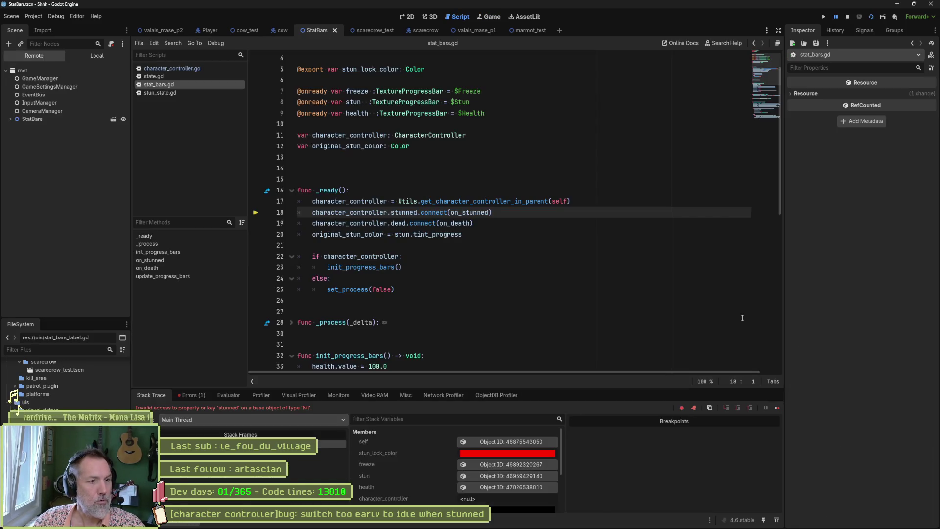
- Rerun scarecrow_test, hit the scarecrow repeatedly until stunned, then go back to the scripts
key(F8)
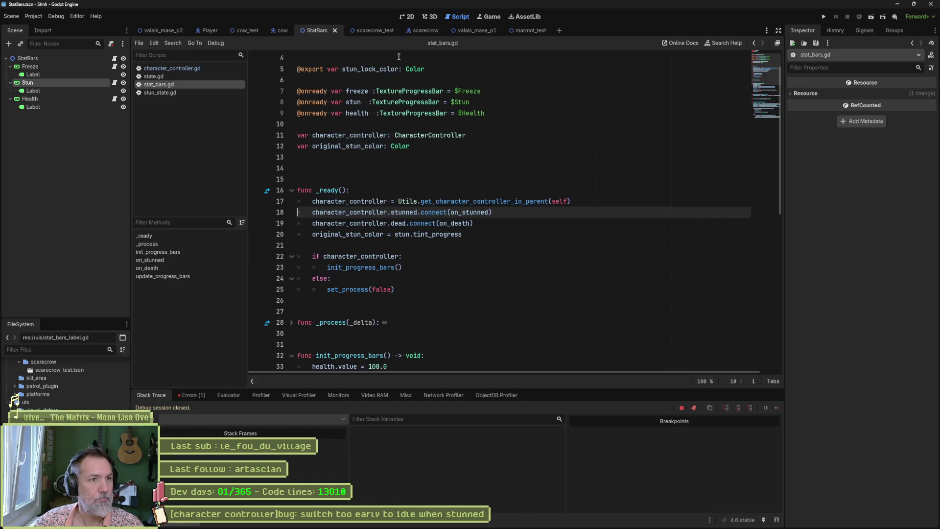
click(375, 30)
key(F6)
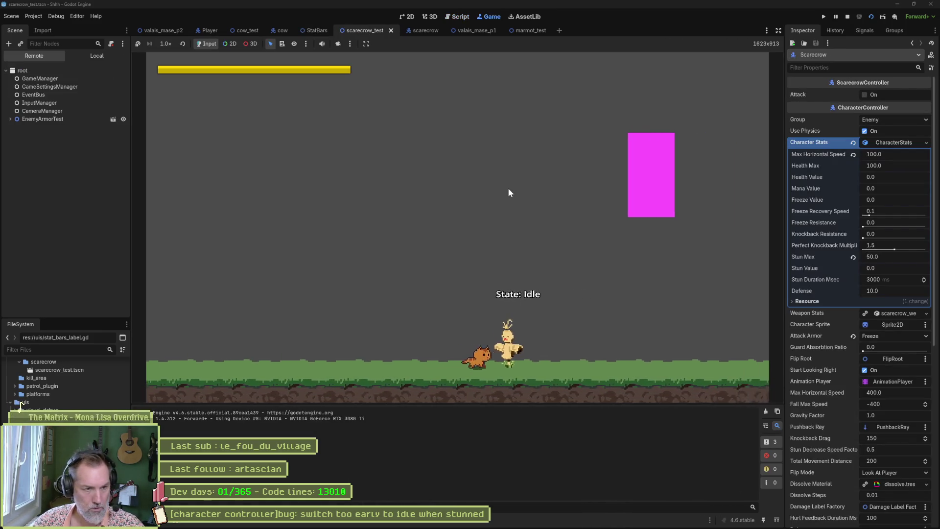
click(509, 193)
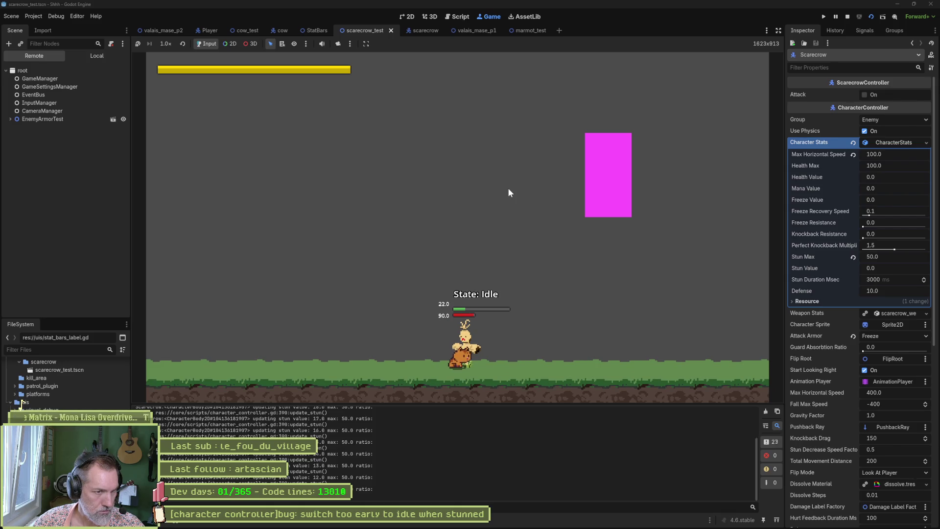
click(508, 193)
click(509, 192)
click(508, 193)
click(508, 192)
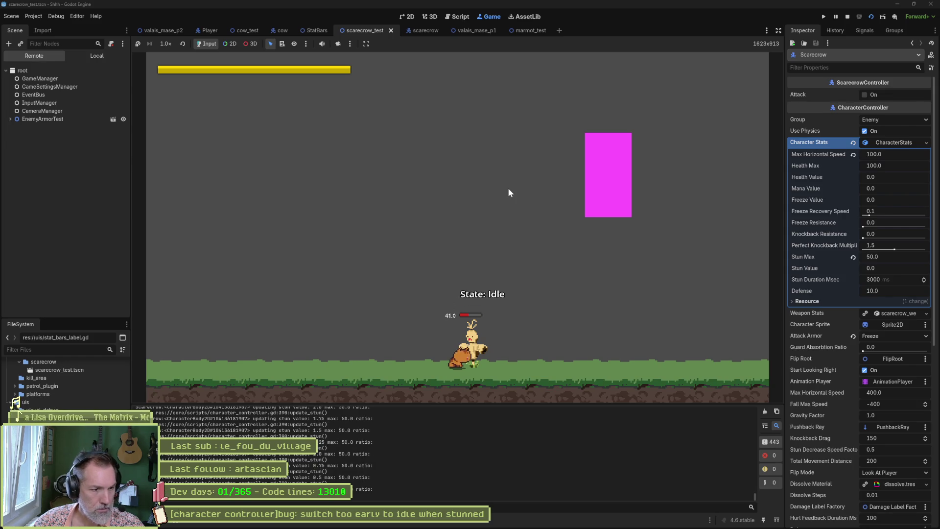
key(ctrl+F3)
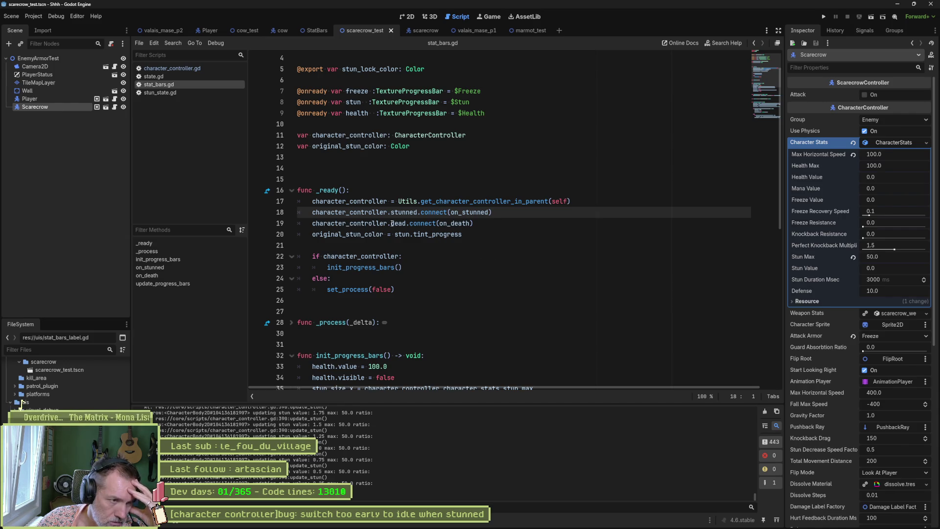
- Change line 391's stun-drain multiplier to * .1, then run the scene and stun the scarecrow
click(181, 69)
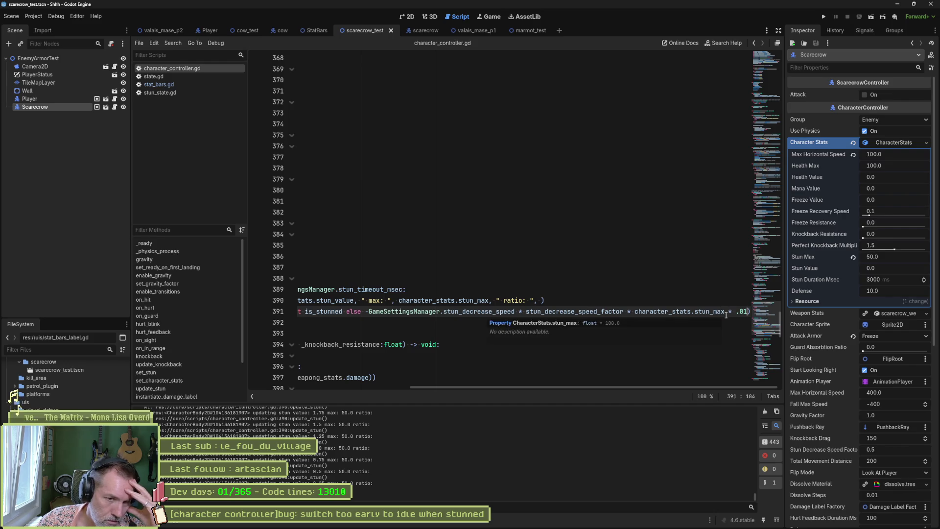
key(BackSpace)
key(BackSpace)
key(BackSpace)
key(F6)
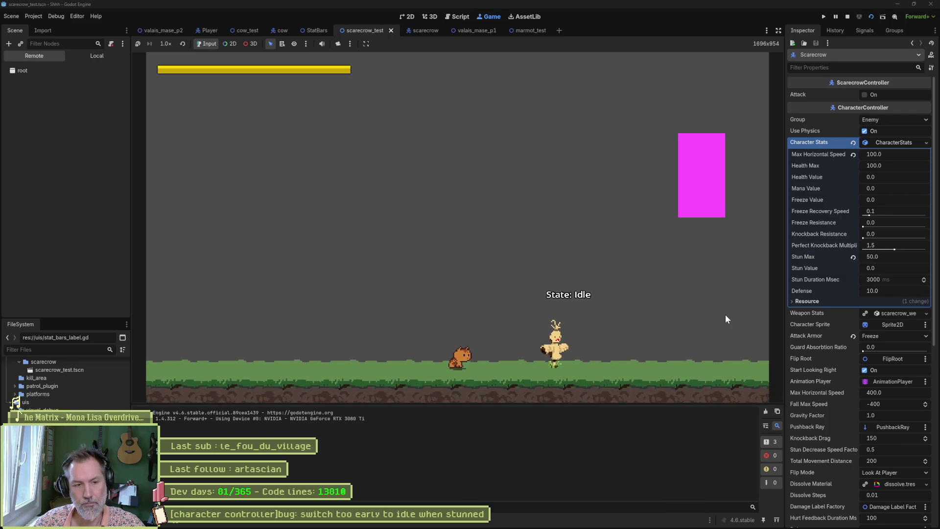
key(x)
key(x)
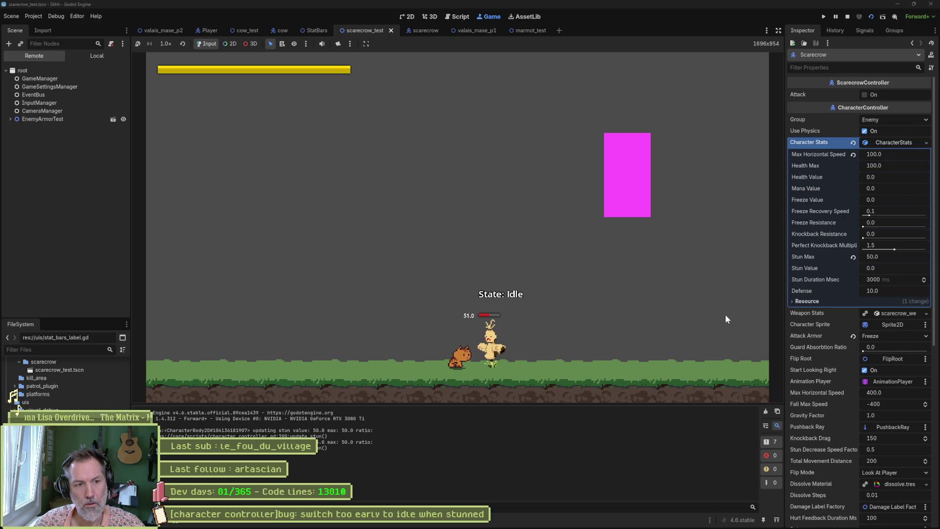
key(F8)
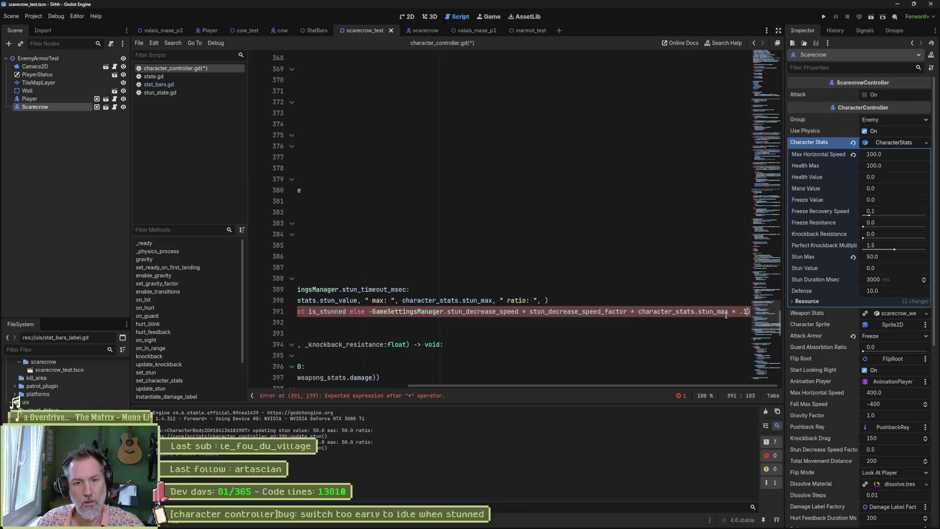
- Rerun the scene twice, attacking the scarecrow each time to check the new stun drain
key(F6)
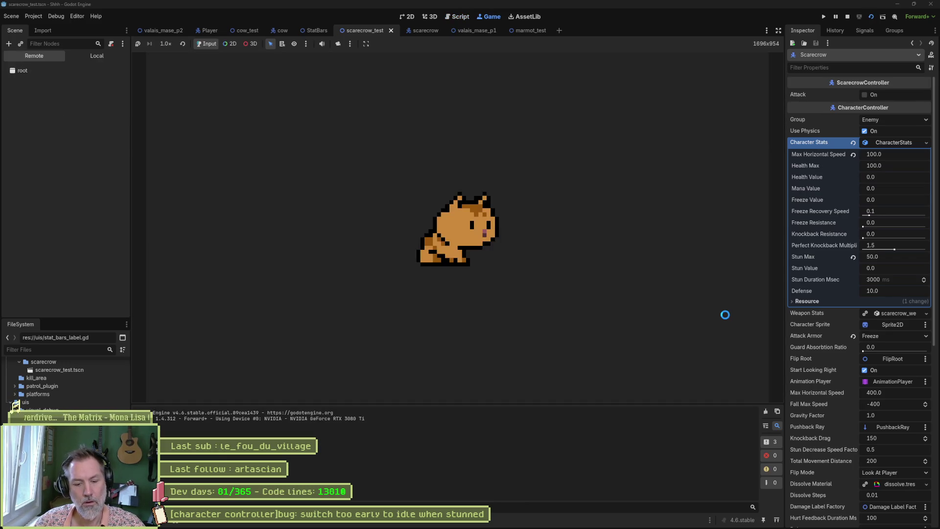
key(Right)
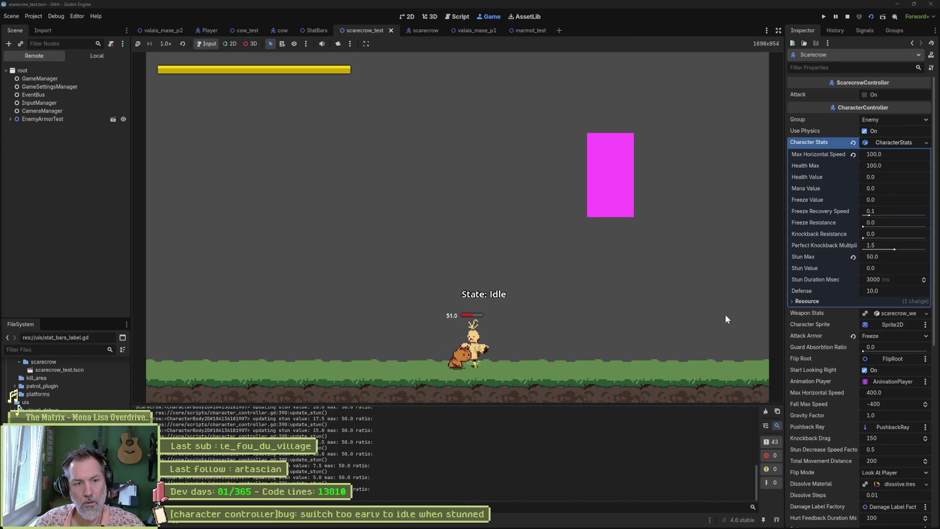
key(F8)
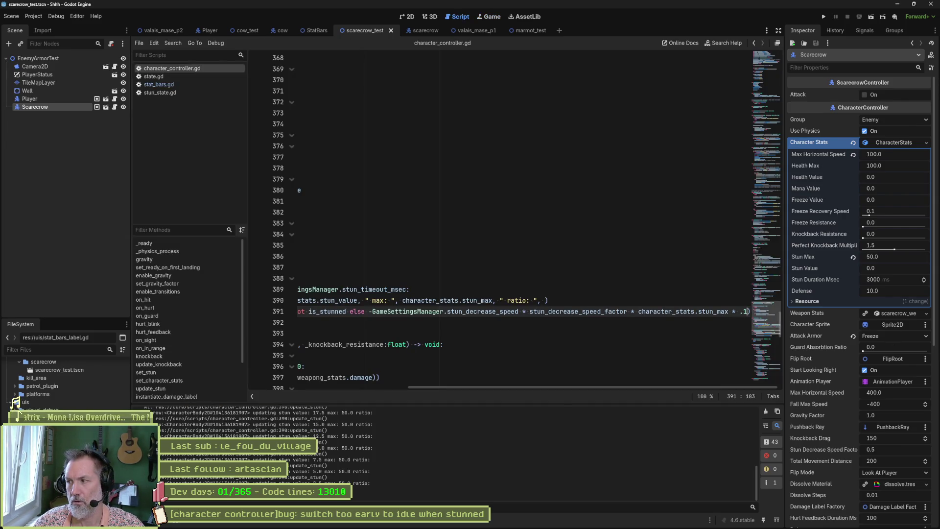
key(F6)
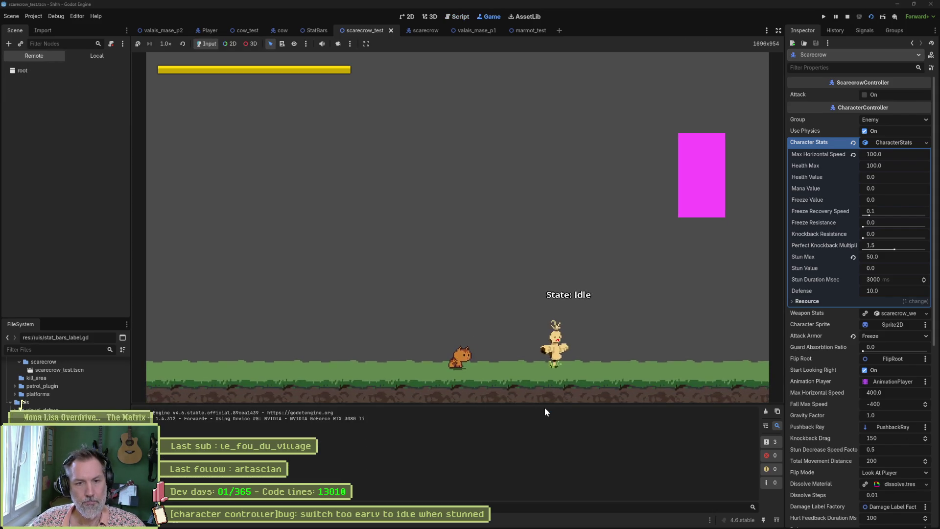
key(Right)
key(x)
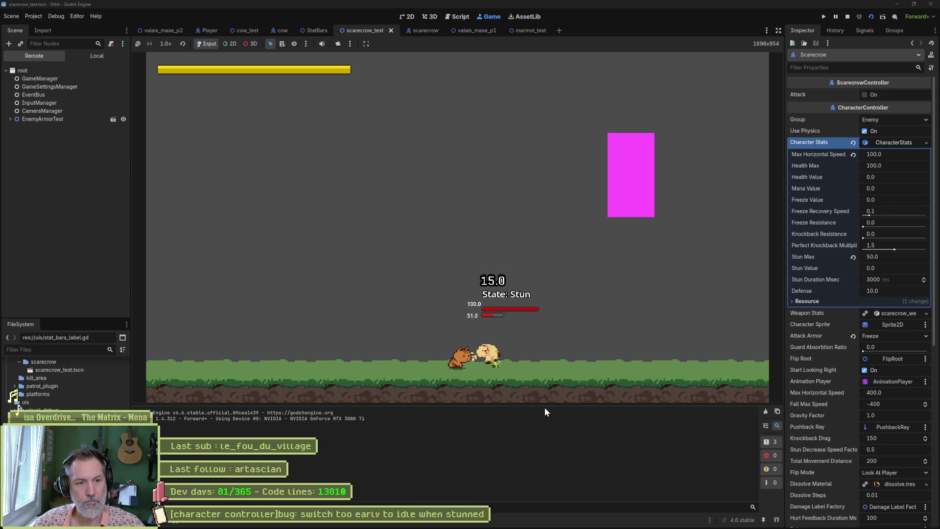
key(F8)
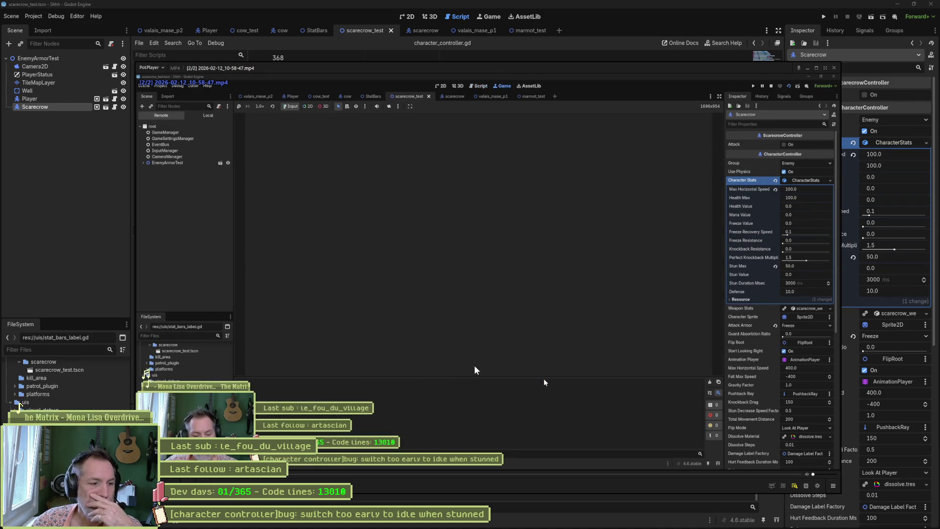
- Play, pause and frame-step the clip to about 00:00:07.3, where the scarecrow's label switches to Idle
key(space)
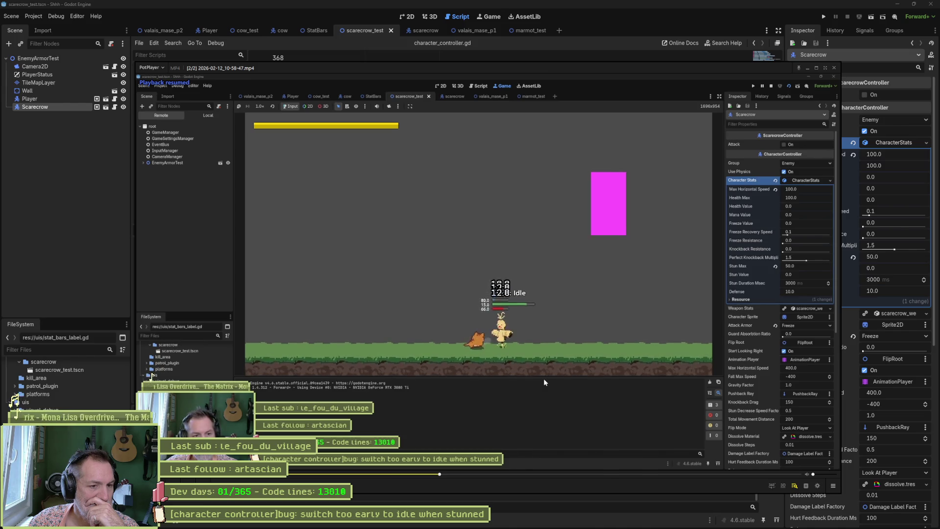
key(space)
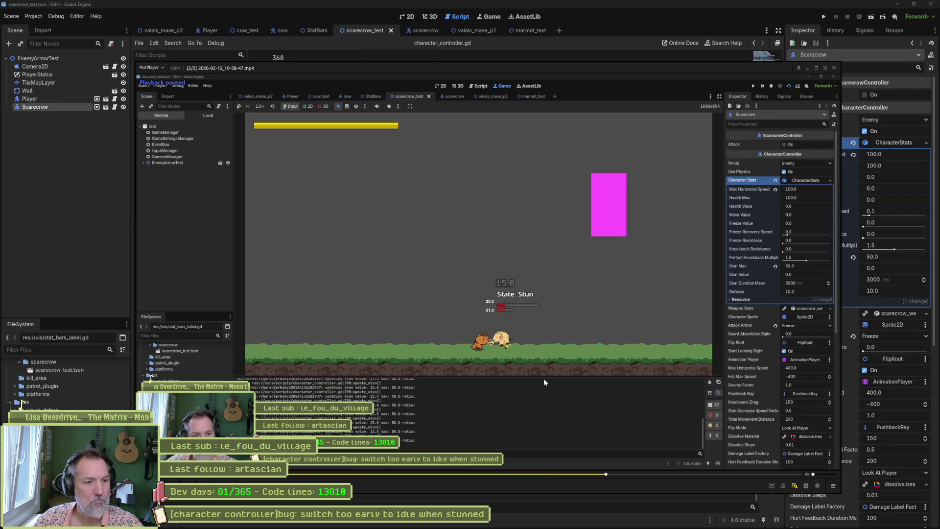
key(f)
key(f)
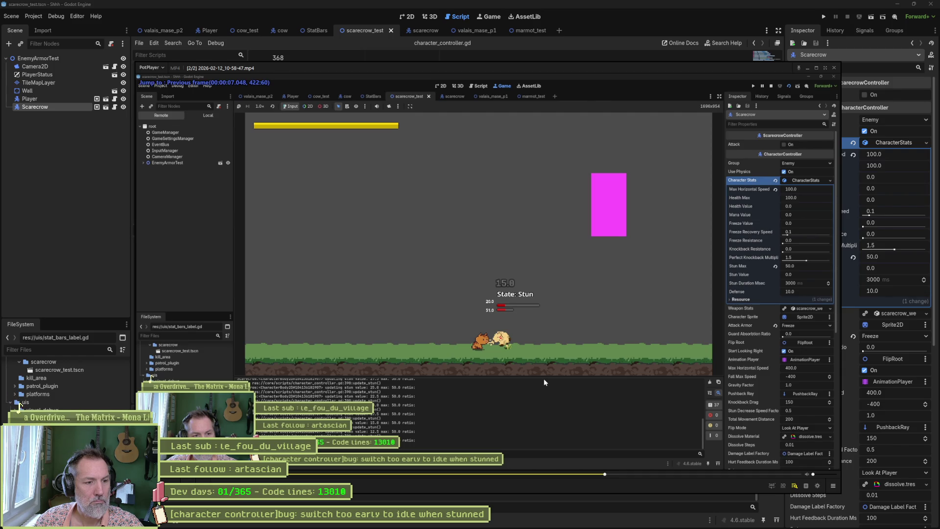
key(f)
key(f)
key(f)
key(f)
key(f)
key(f)
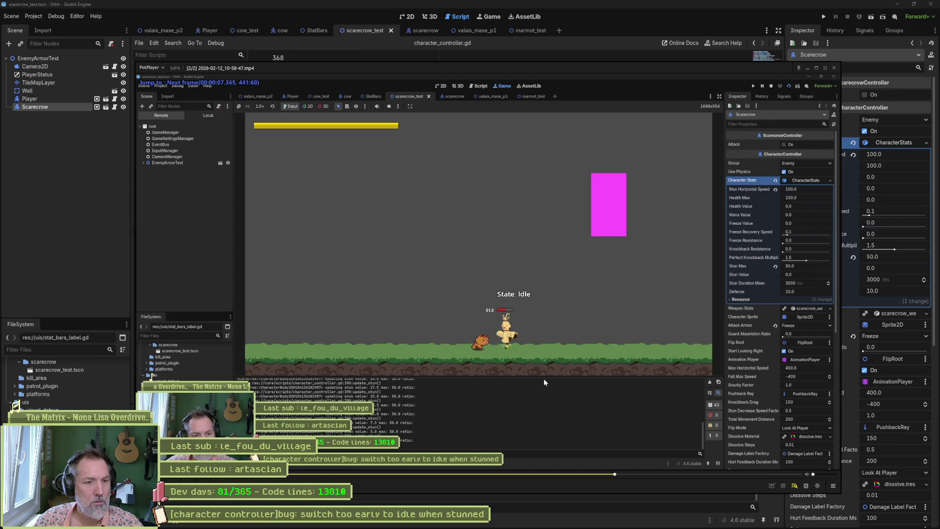
key(d)
key(d)
key(d)
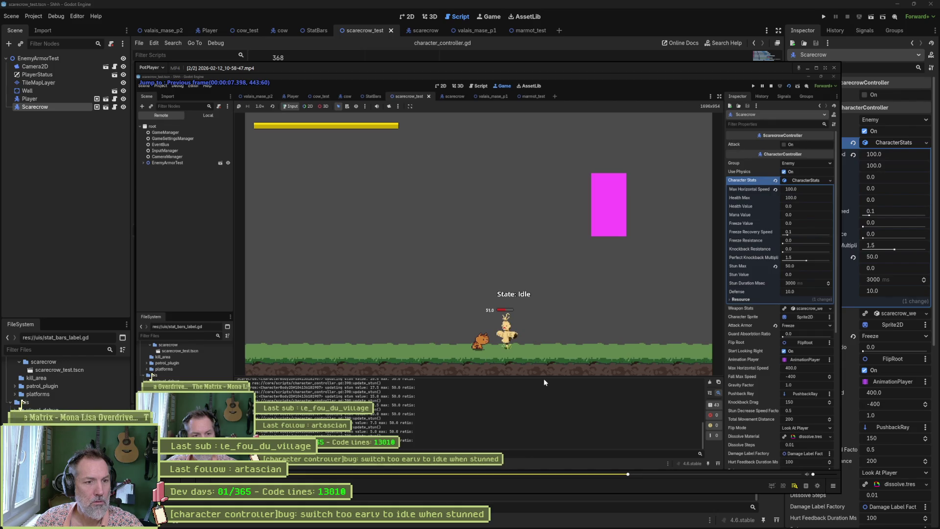
key(d)
key(d)
key(d)
key(d)
key(d)
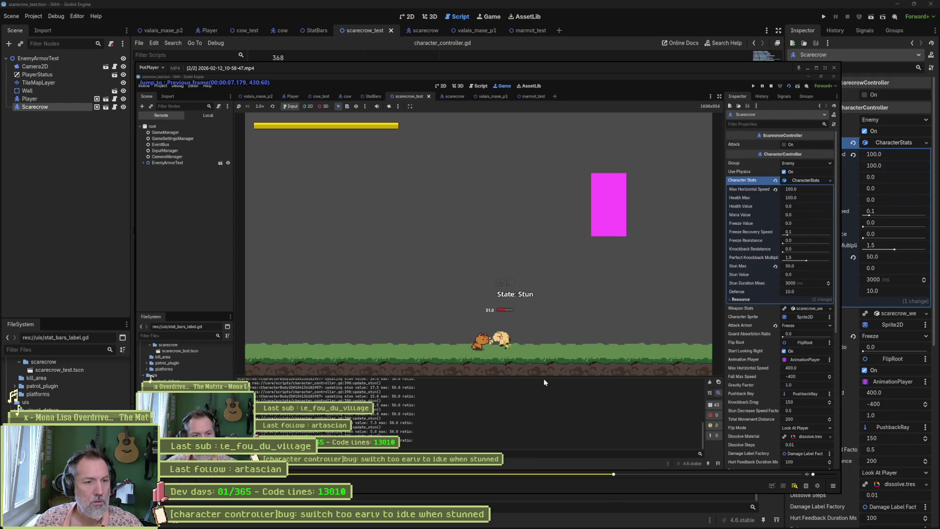
key(f)
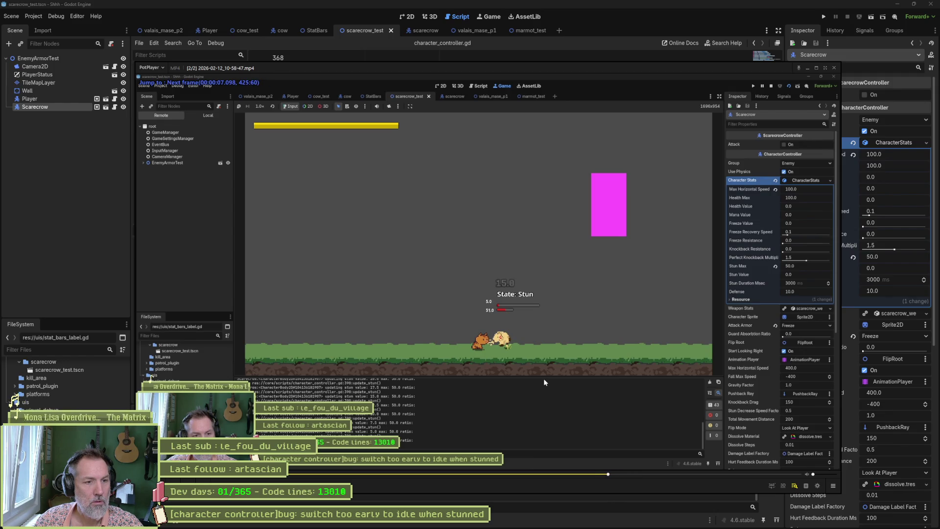
key(f)
key(f)
key(f)
key(f)
key(f)
key(f)
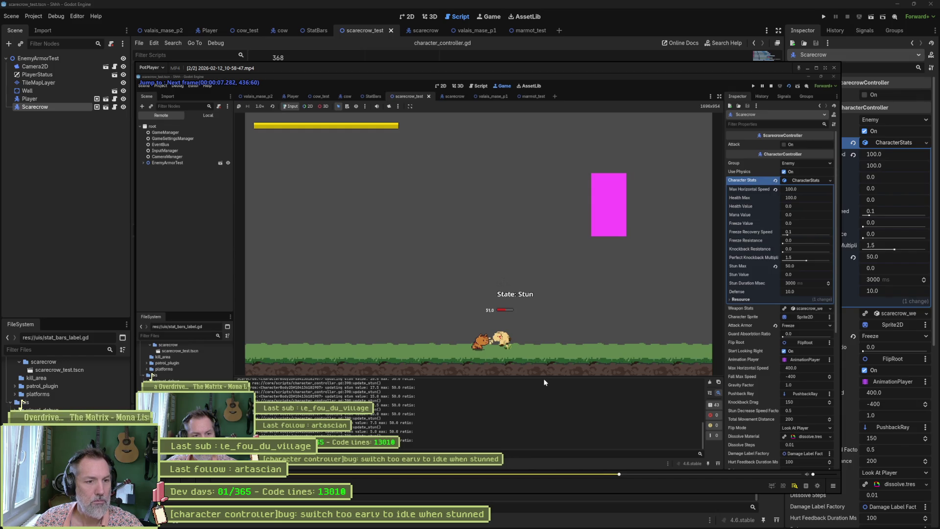
key(f)
key(f)
key(f)
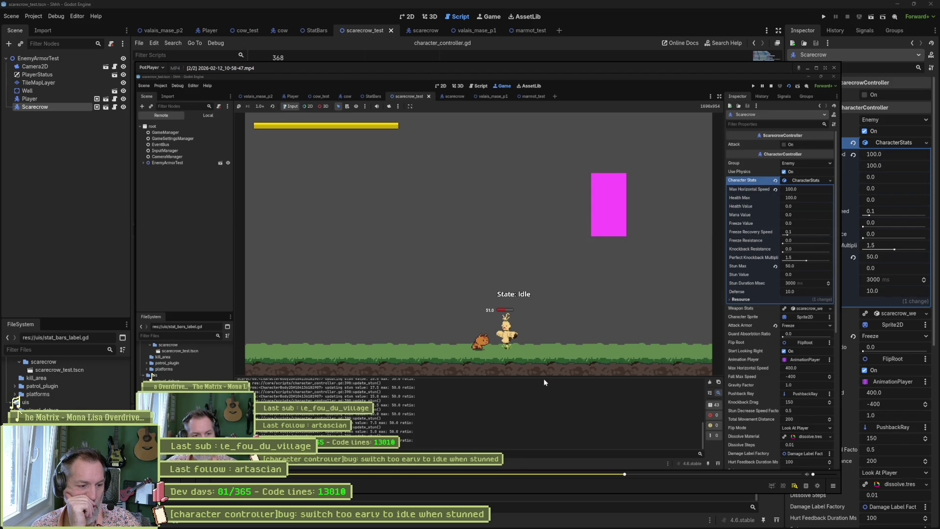
- Briefly open and close PotPlayer's Preferences, then go back to the Godot editor
key(F5)
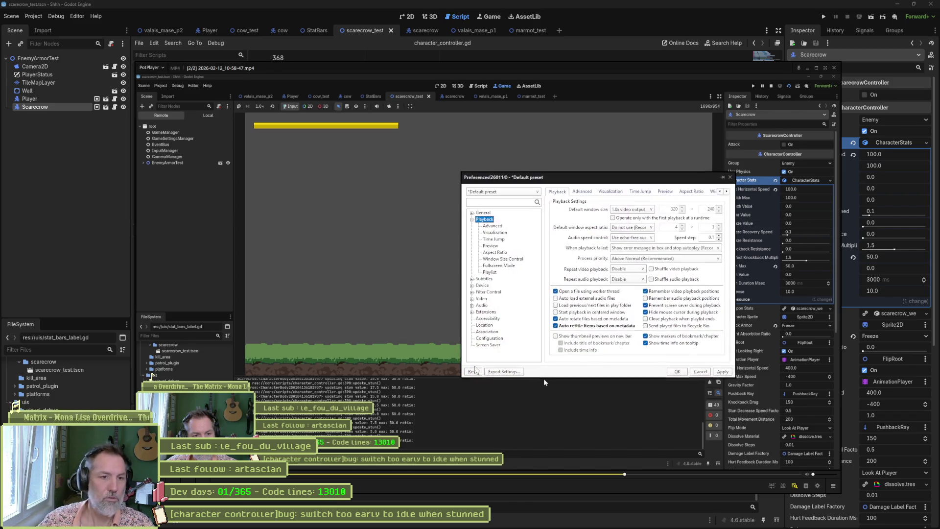
key(Escape)
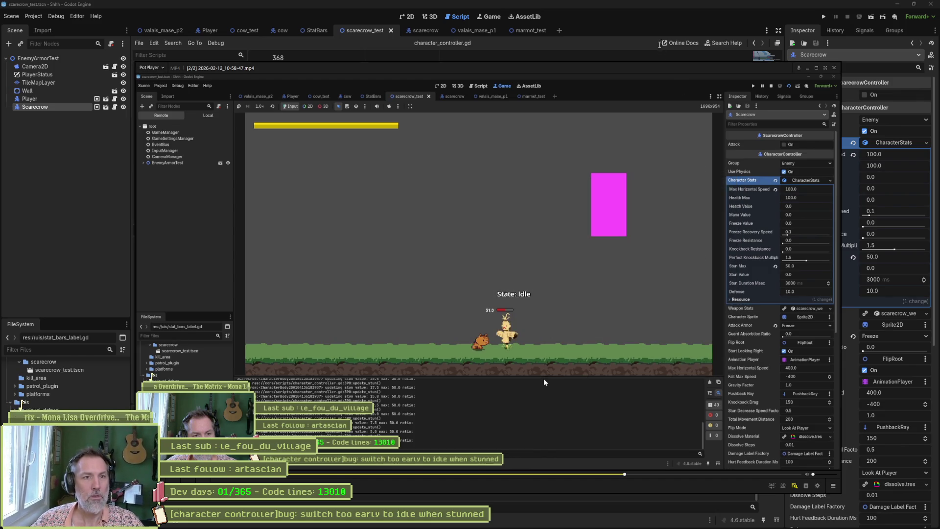
click(656, 22)
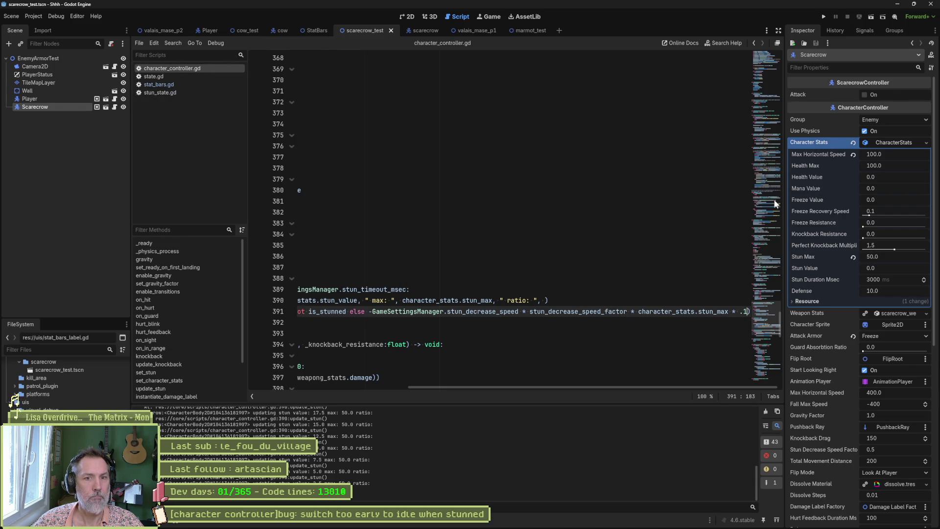
- Set the scarecrow's Stun Max to 100 in the Inspector
click(896, 257)
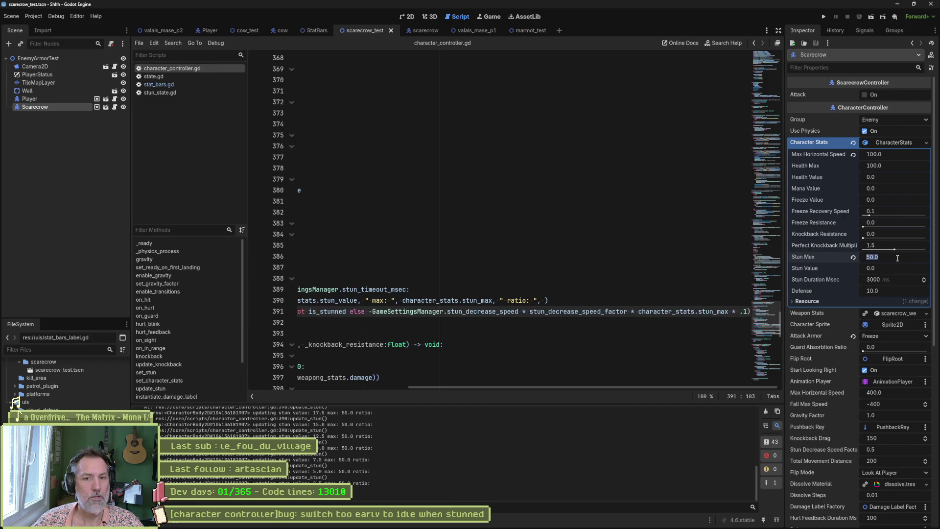
text(100)
key(Return)
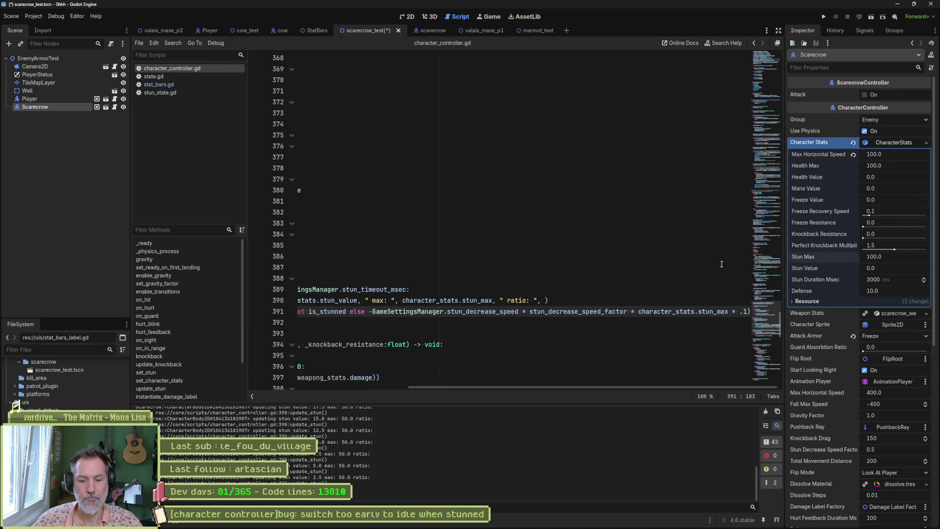
- Run the scarecrow scene and attack the scarecrow until it is stunned and dies
key(F6)
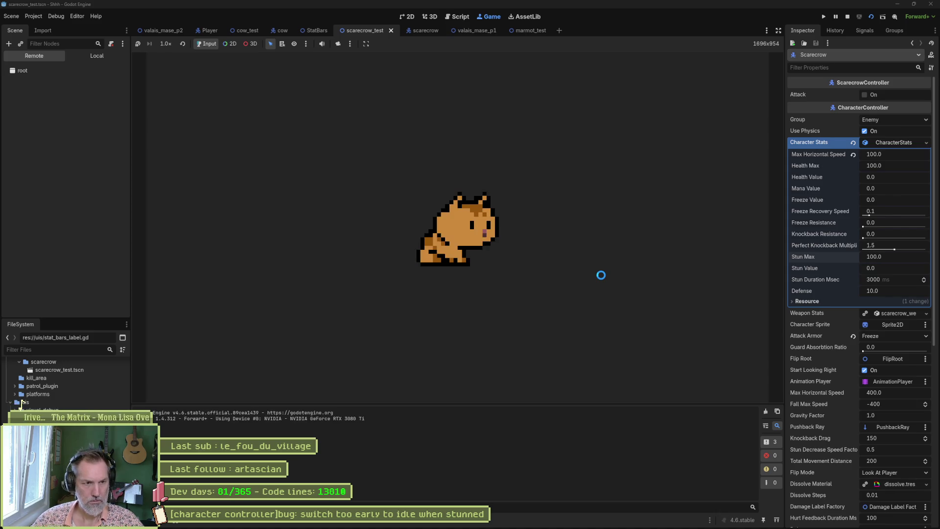
key(Right)
key(x)
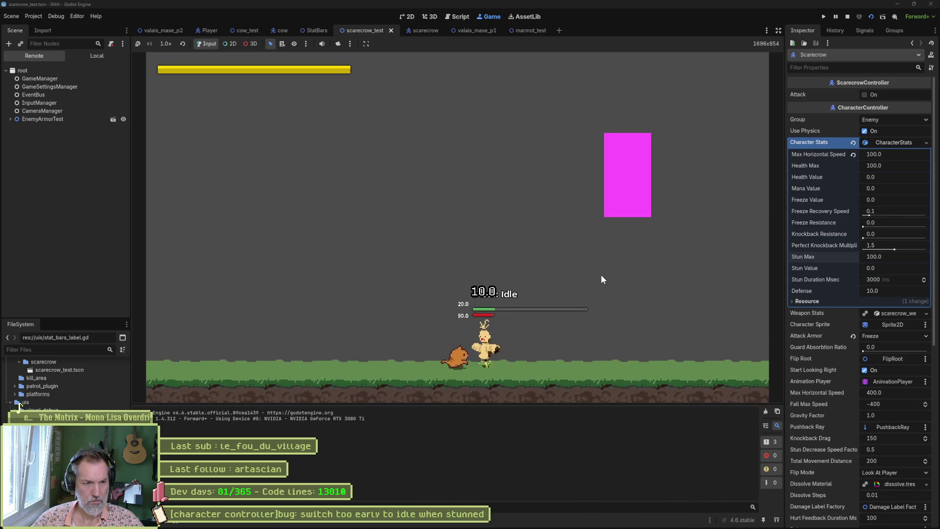
key(x)
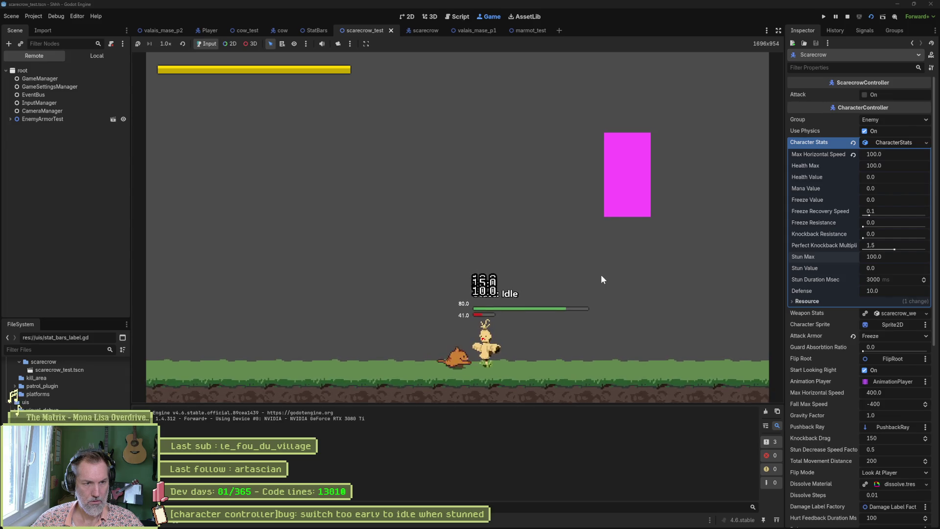
click(600, 279)
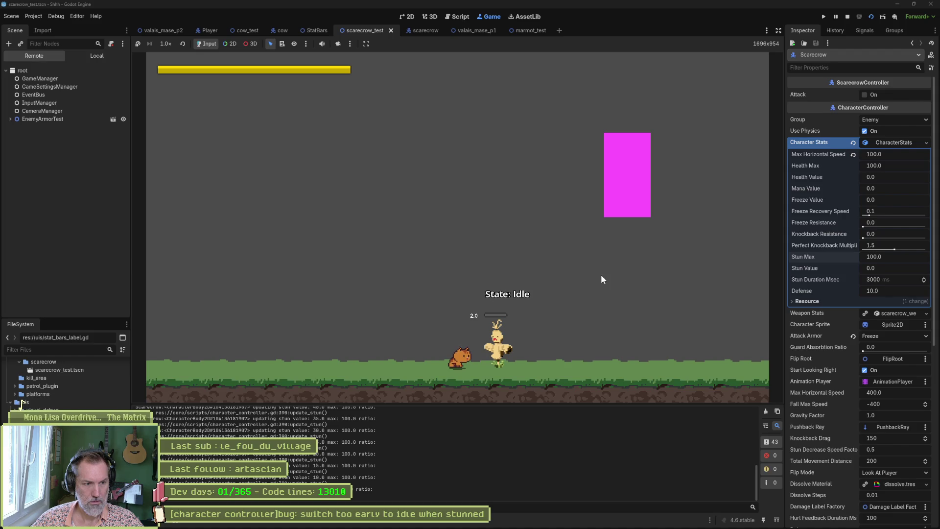
key(space)
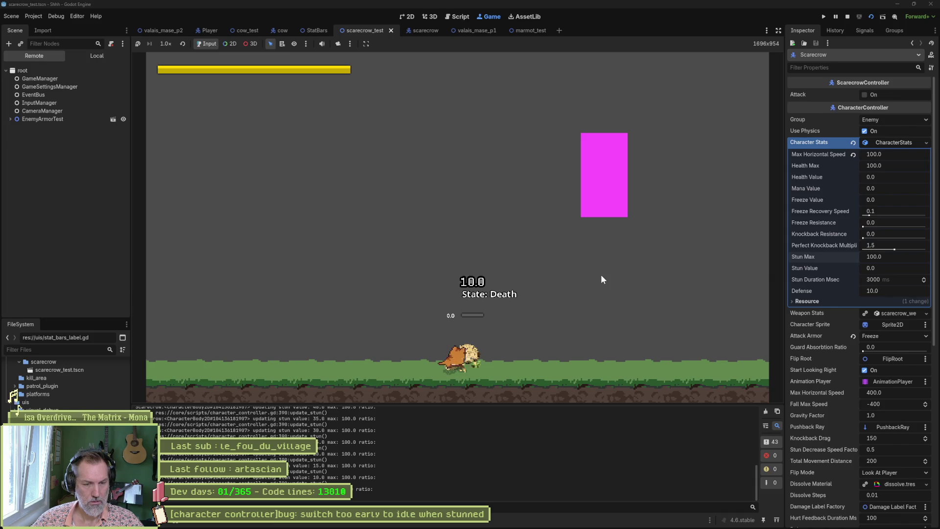
- Restart the scene, stun the scarecrow again, then stop the game with F8
key(F6)
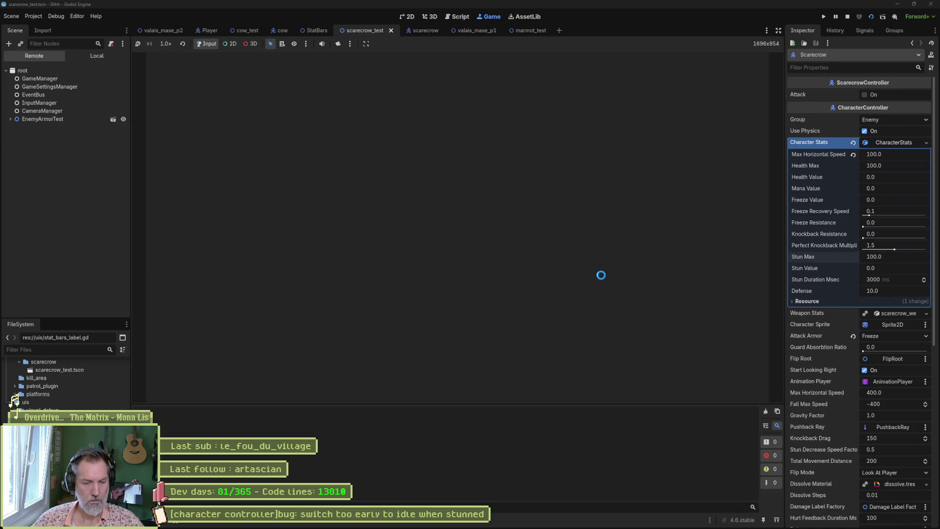
key(space)
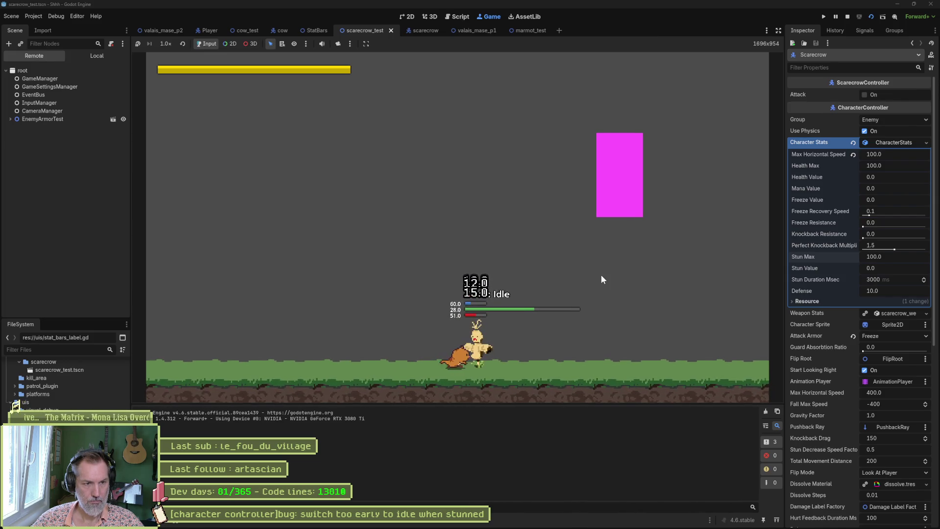
key(space)
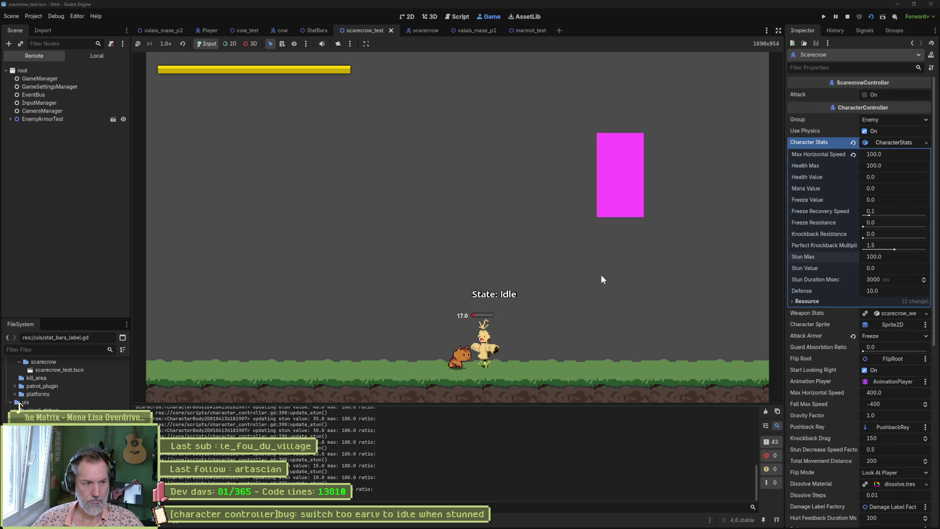
key(F8)
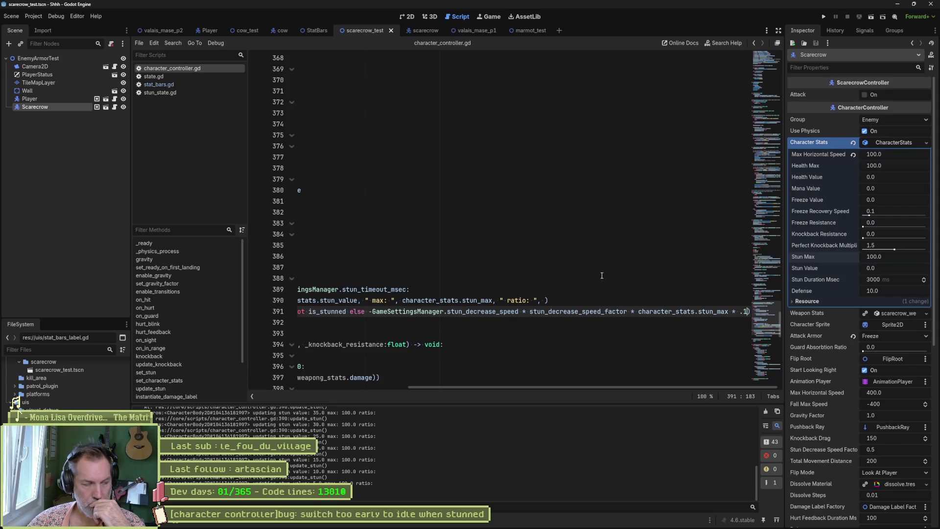
- Open stun_state.gd at enter_state, placing the cursor after the timeout assignment
click(165, 92)
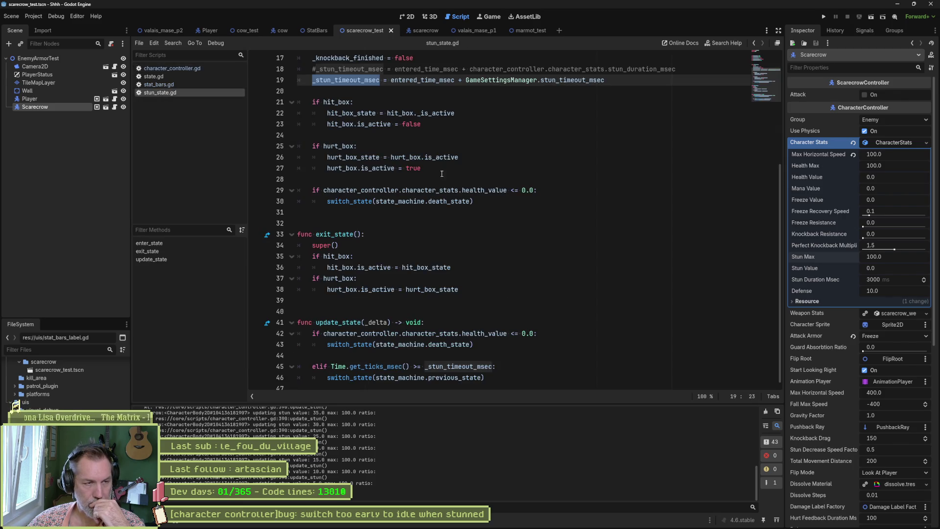
click(185, 245)
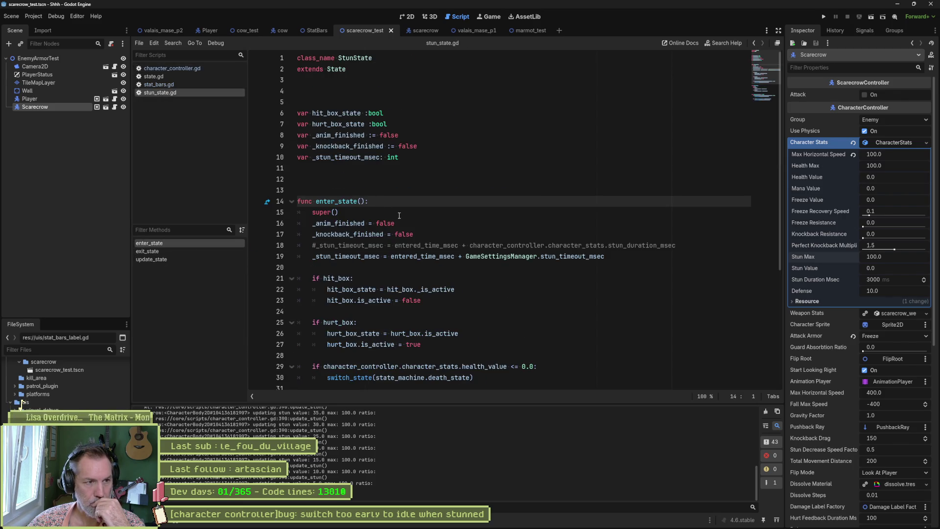
scroll(399, 215, down, 2)
mouse_move(397, 192)
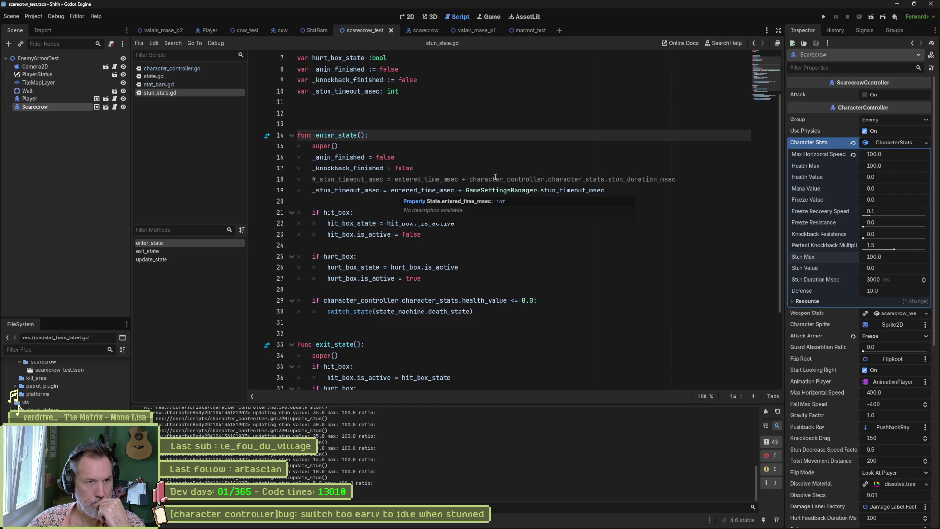
click(637, 190)
- Add print_debug(self, " entered @", entered_time_msec, " timeout @", _stun_timeout_msec) below it and save
key(Return)
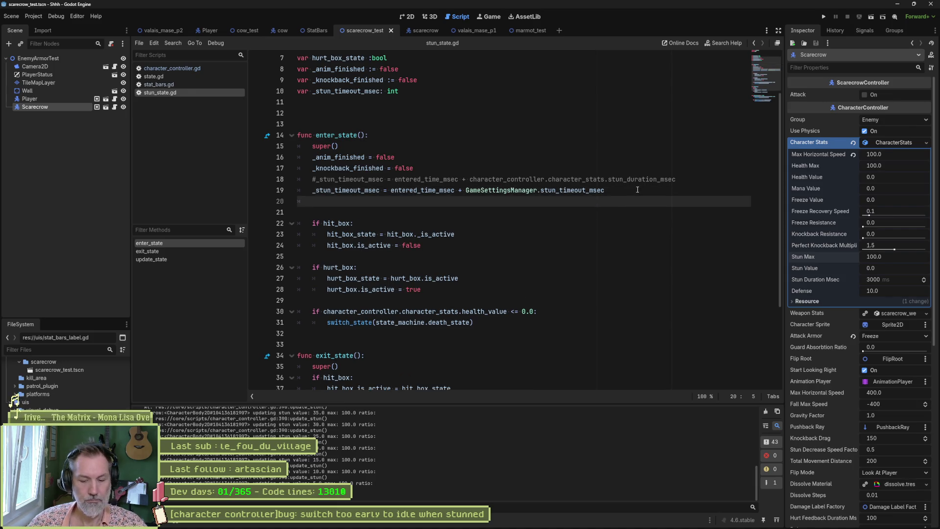
text(print_debug(self,)
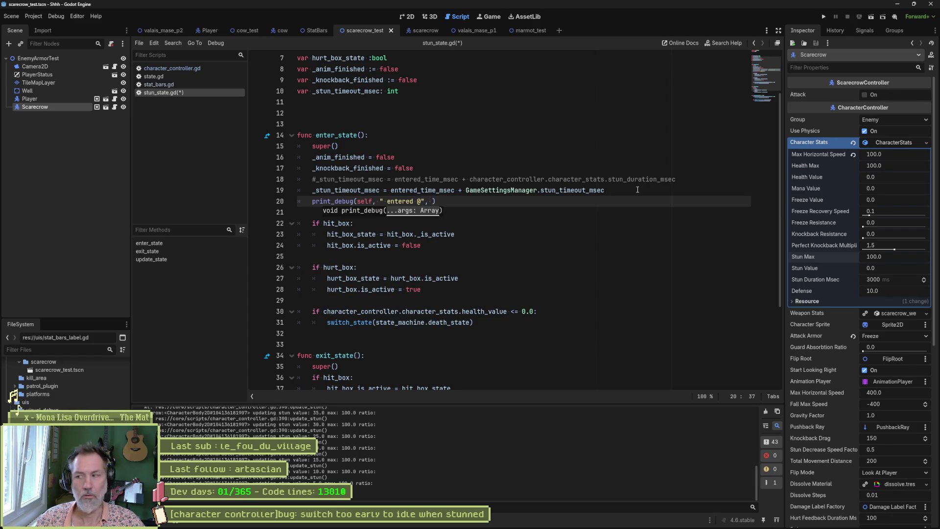
text(entere)
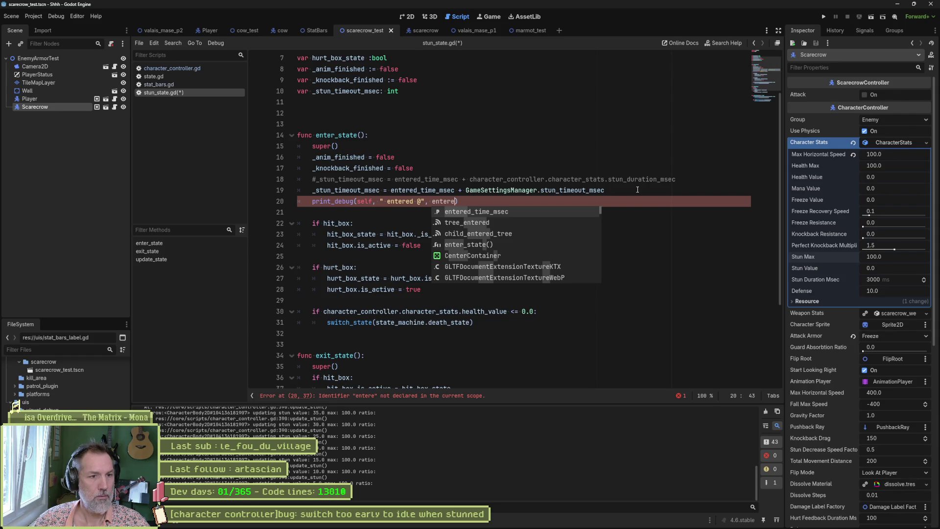
key(Return)
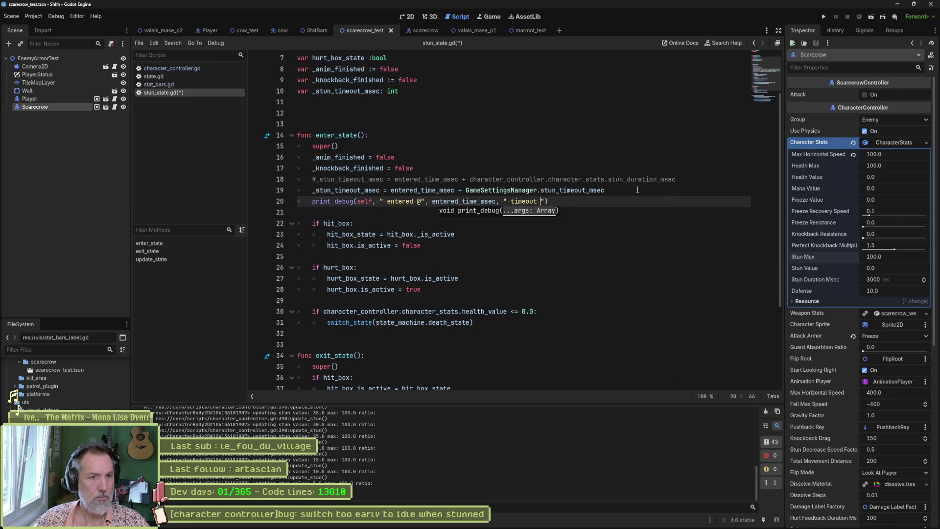
key(BackSpace)
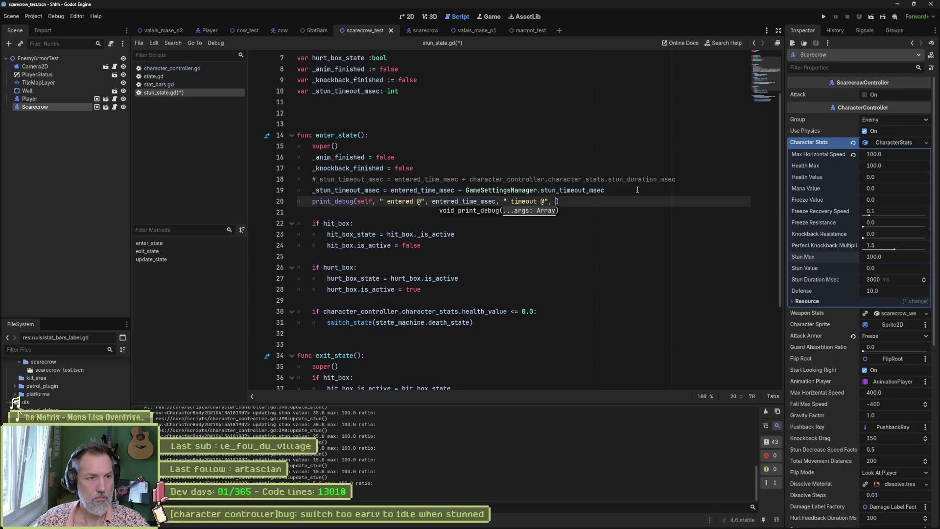
text(_stu)
key(Return)
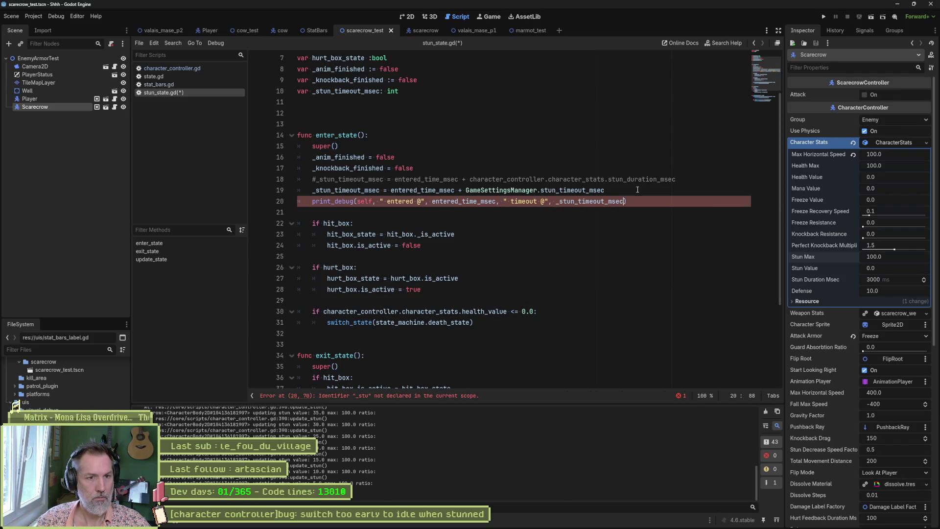
key(ctrl+s)
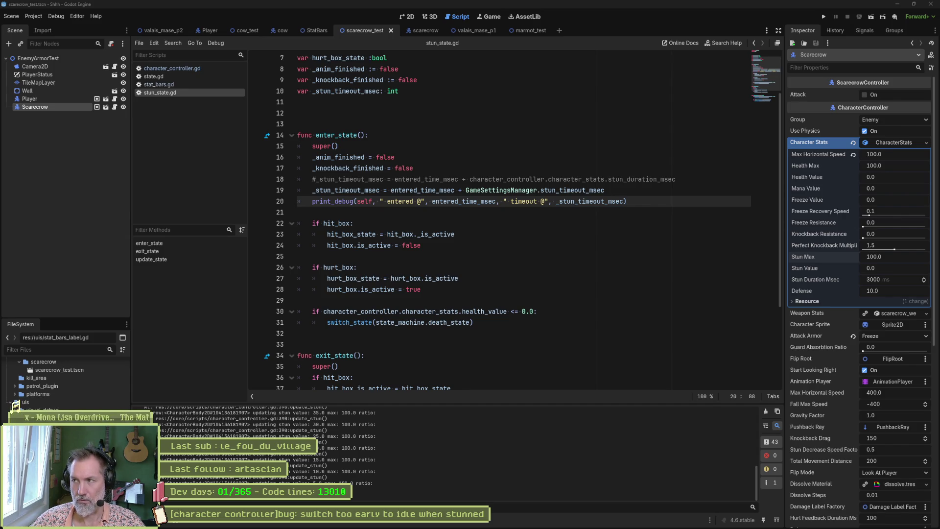
click(563, 214)
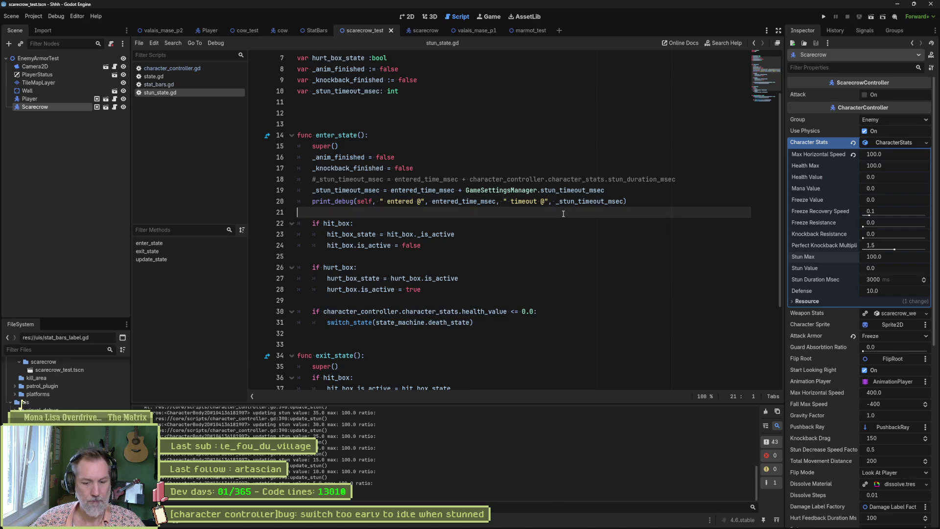
key(F6)
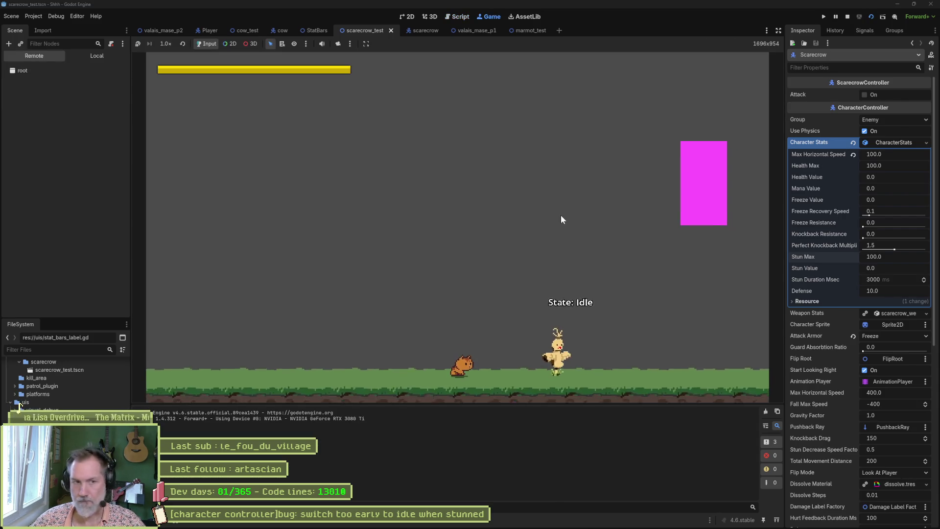
key(Right)
key(x)
key(x)
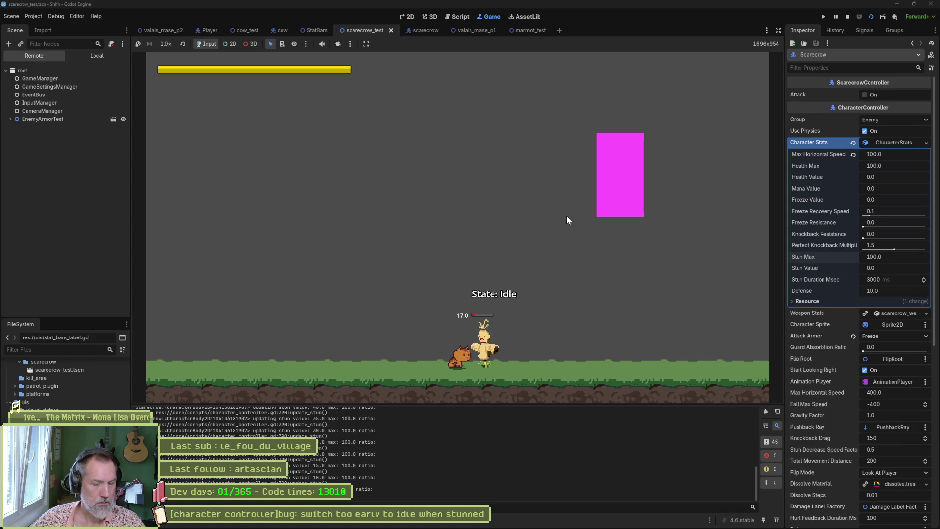
key(F8)
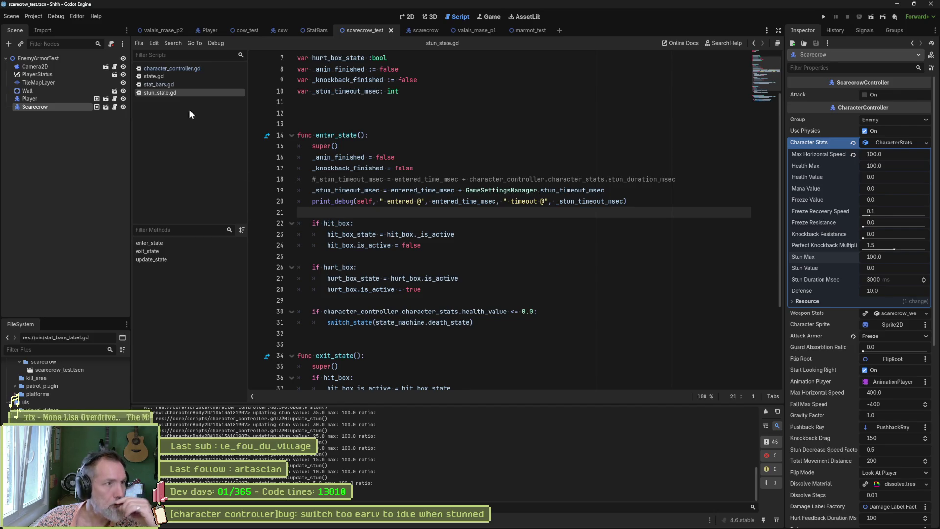
- In character_controller.gd, replace the print's 'ratio' label with '@' plus Time.get_ticks_msec(), then run the scene
click(190, 68)
mouse_move(438, 387)
mouse_down()
mouse_move(289, 383)
mouse_move(387, 386)
mouse_up()
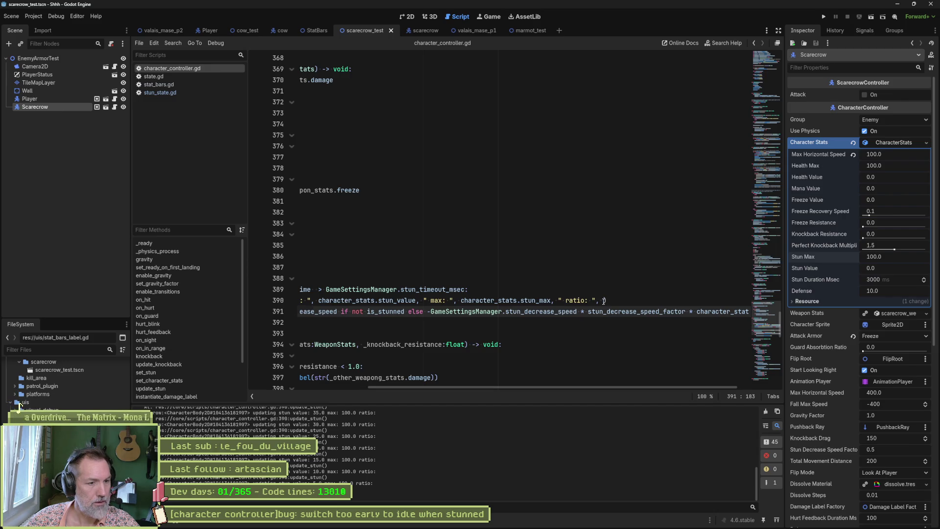
click(606, 301)
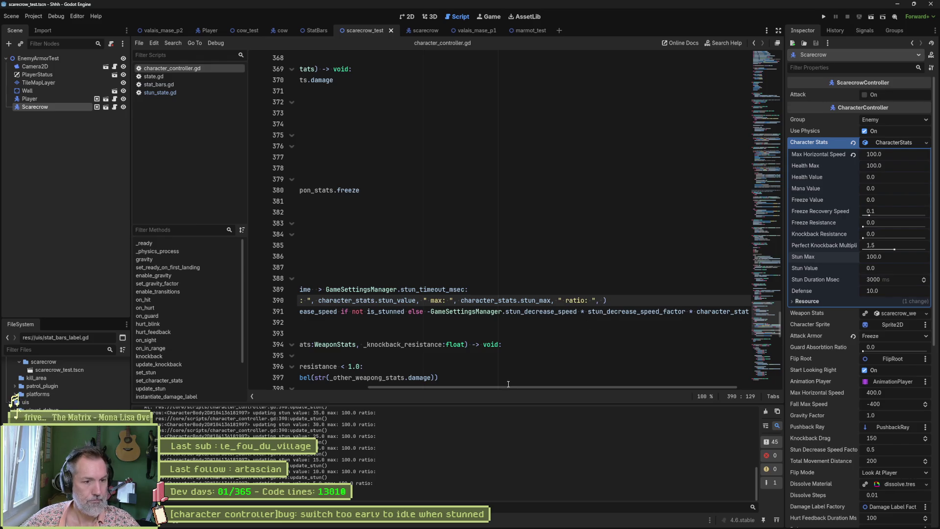
double_click(582, 301)
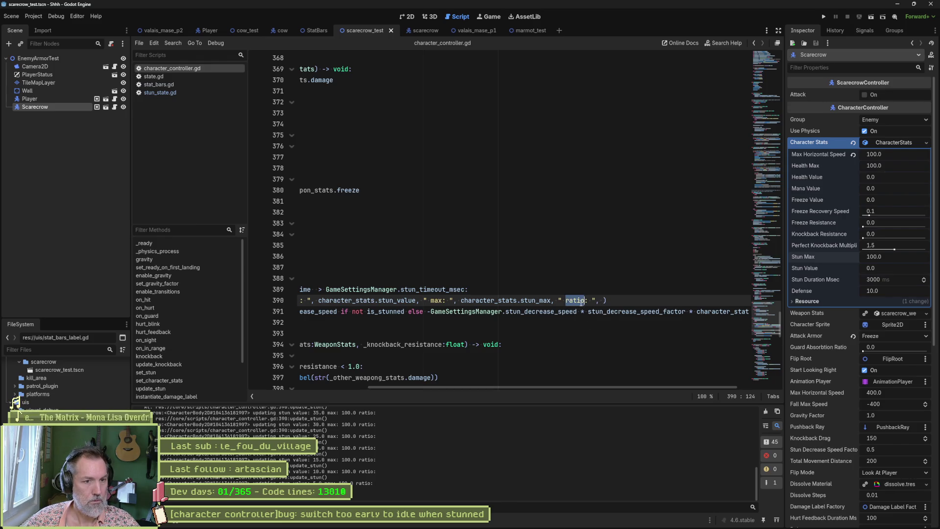
text(a)
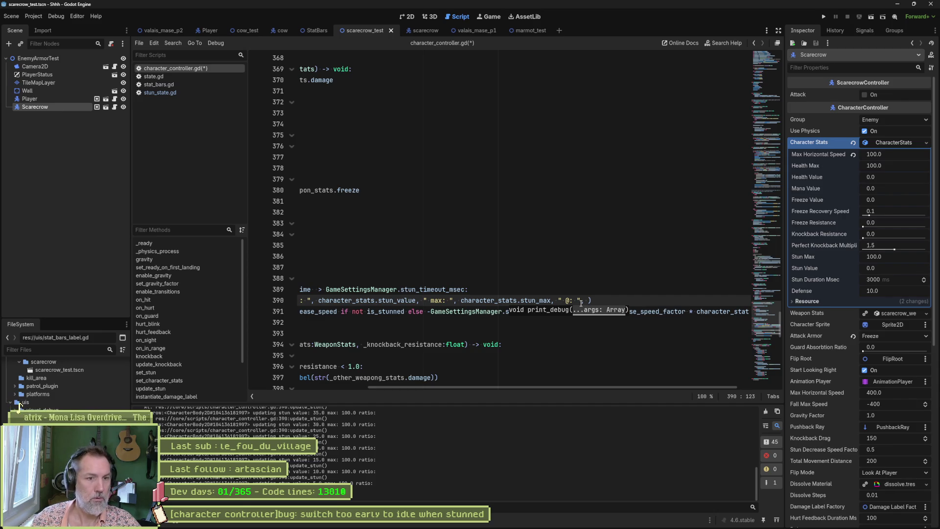
text(, Time., )
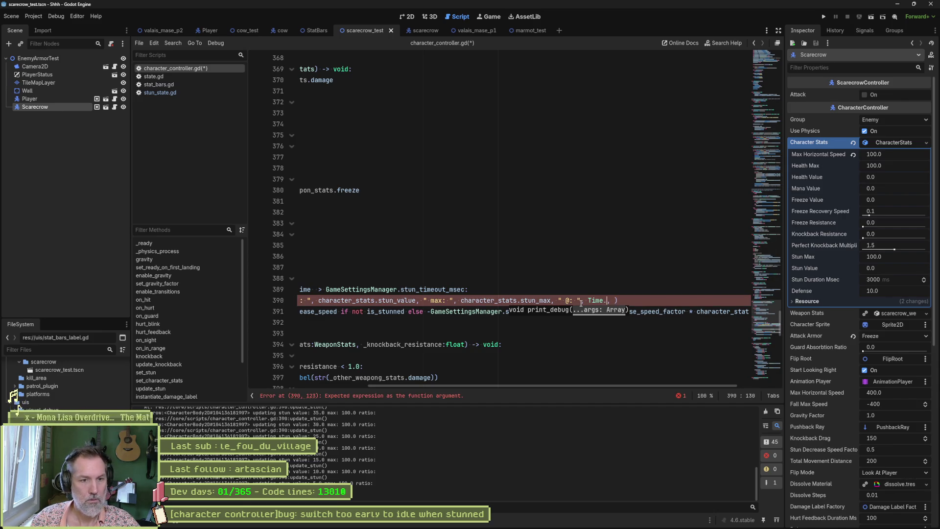
text(msec)
key(Return)
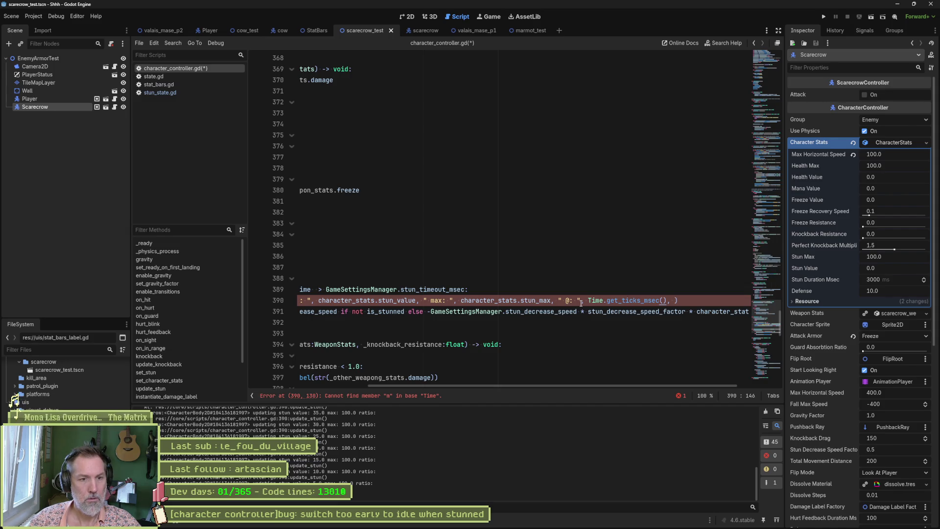
key(F6)
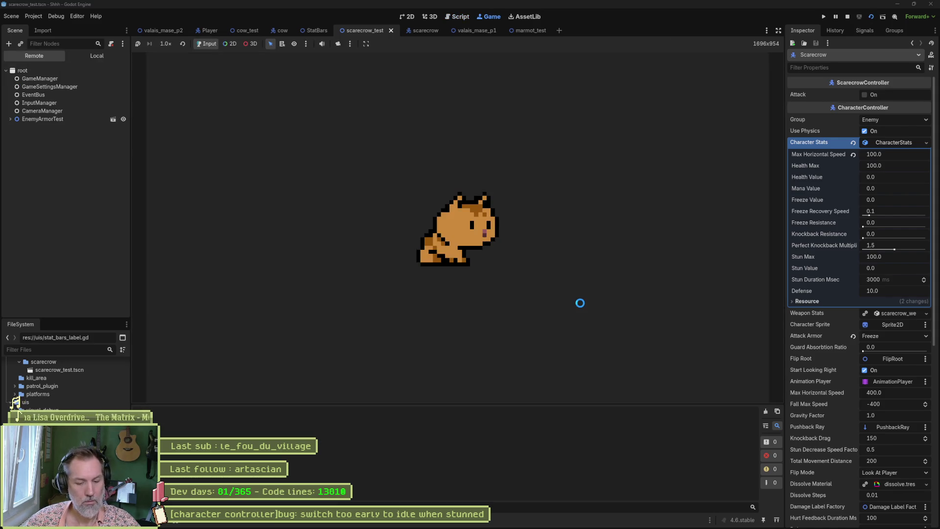
key(F8)
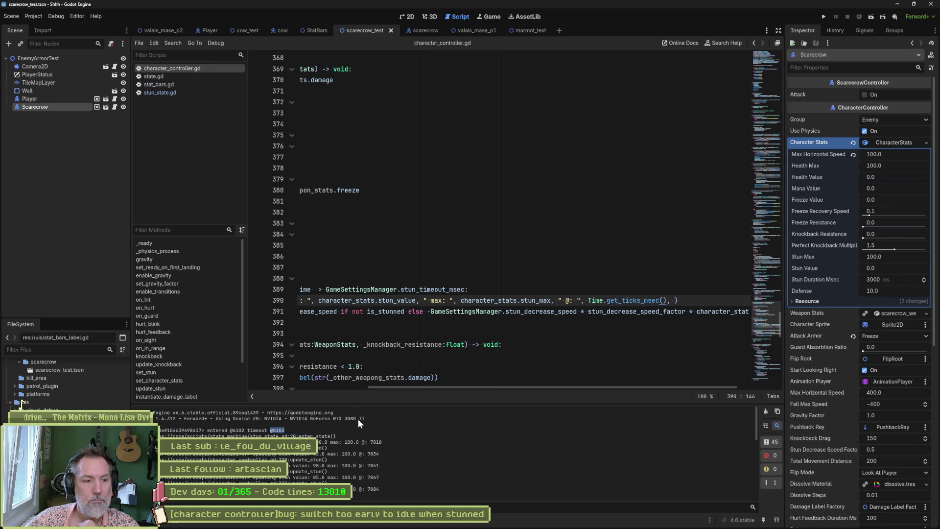
drag(757, 436, 747, 506)
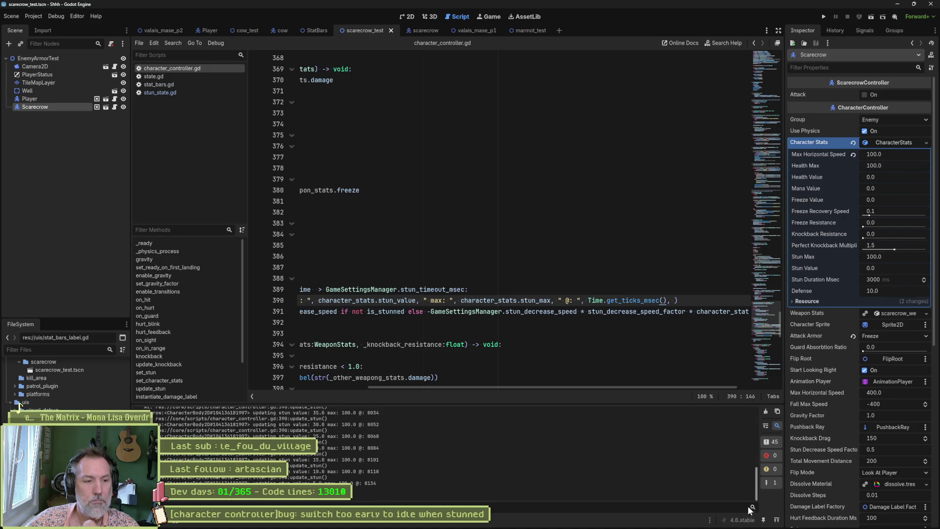
scroll(373, 431, up, 3)
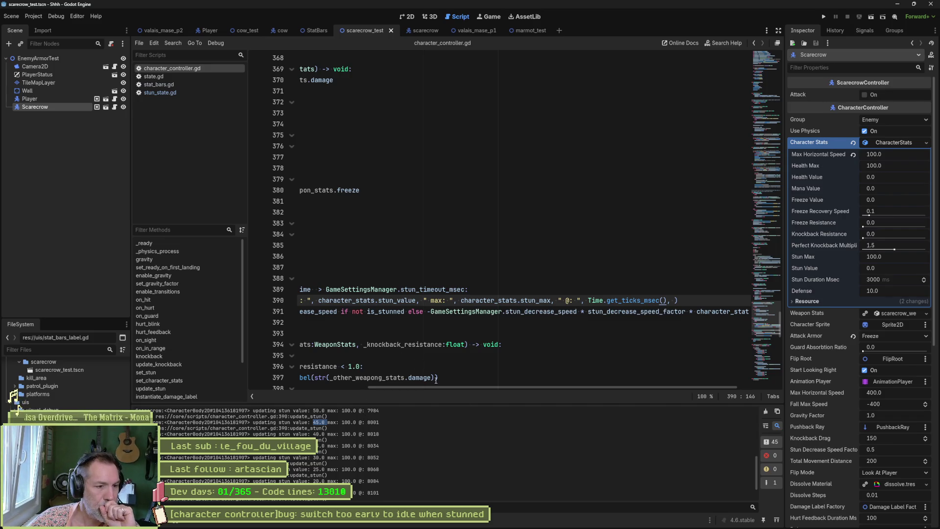
drag(753, 482, 752, 432)
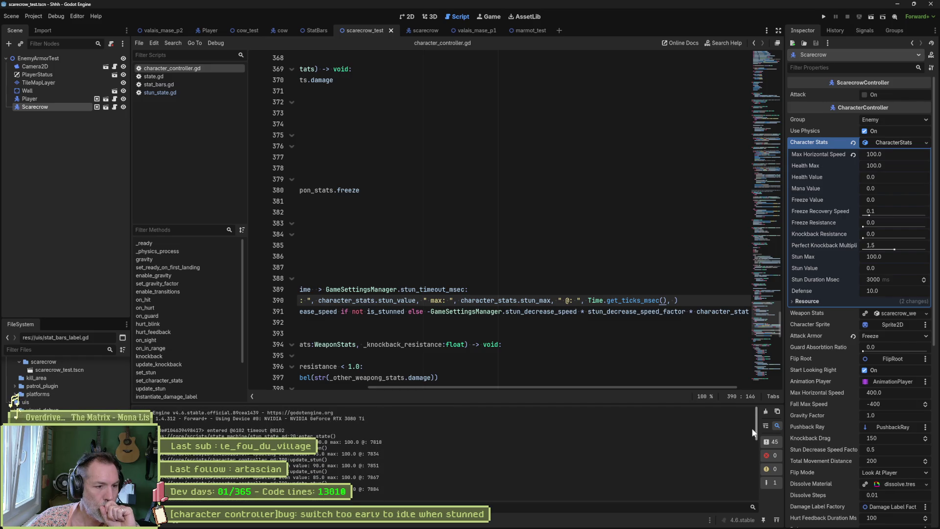
double_click(373, 441)
drag(758, 433, 754, 483)
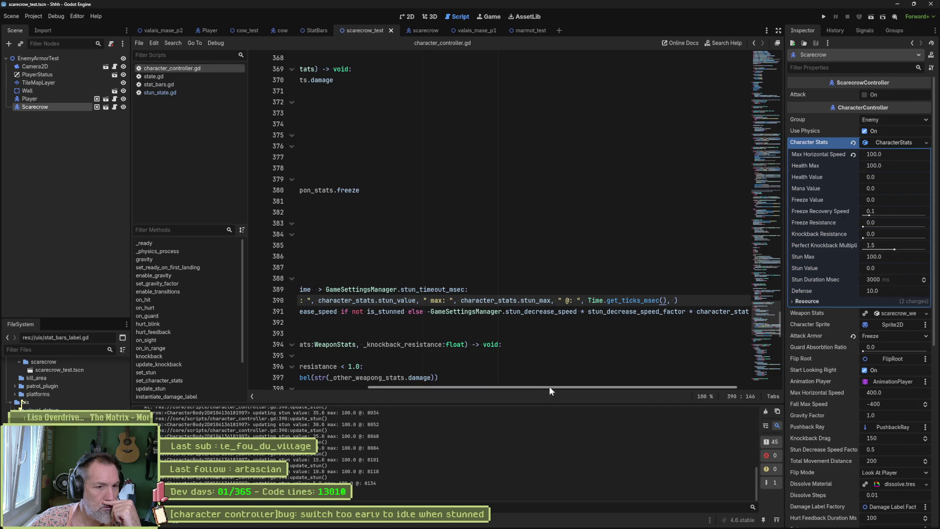
drag(548, 386, 463, 379)
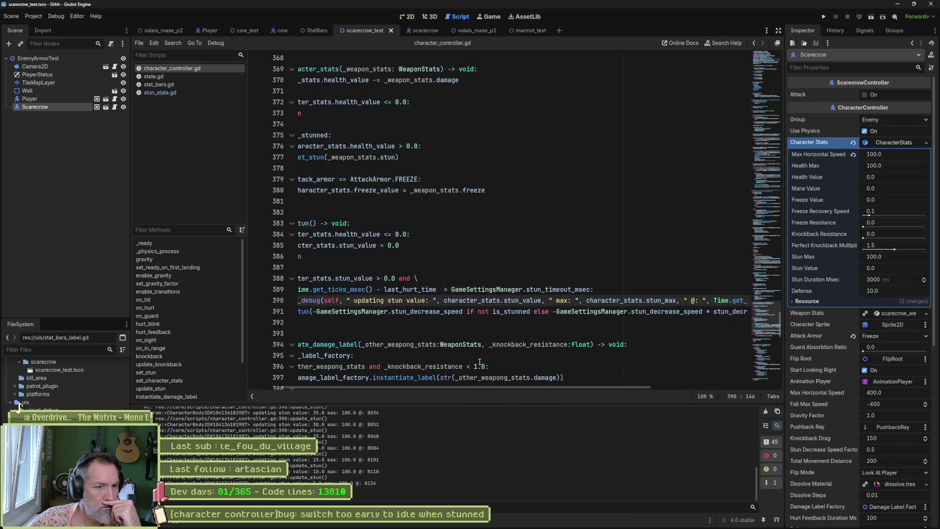
- Scroll the FileSystem dock up to Favorites and select game_settings.tres to view its stun values
mouse_move(549, 289)
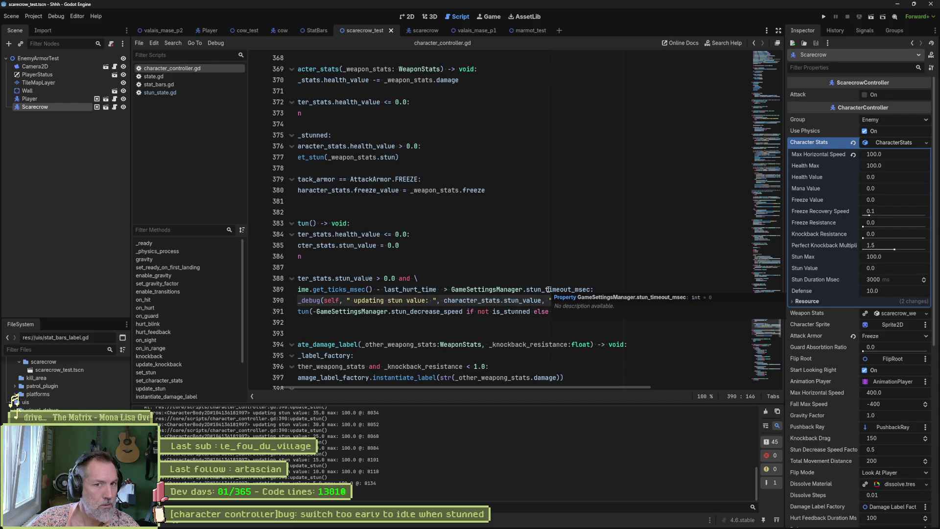
scroll(66, 377, up, 5)
scroll(66, 377, up, 5)
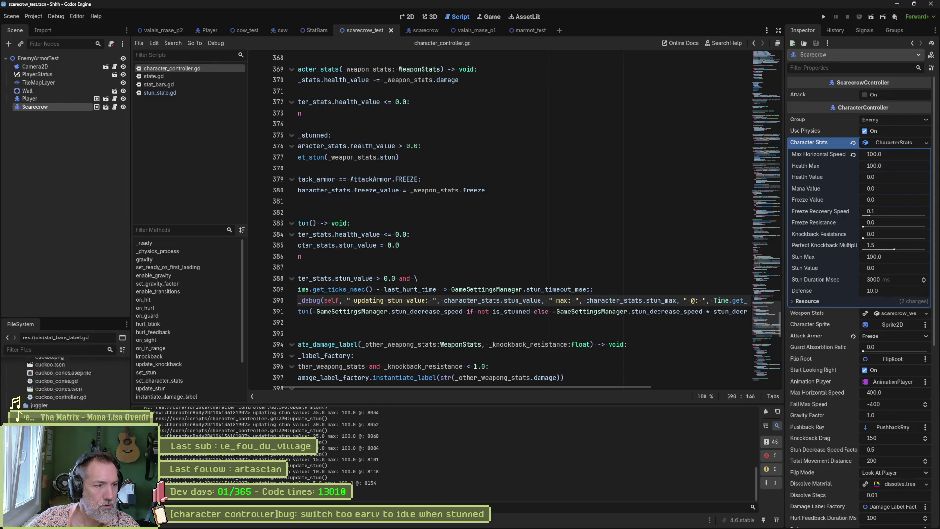
scroll(45, 372, up, 5)
click(45, 372)
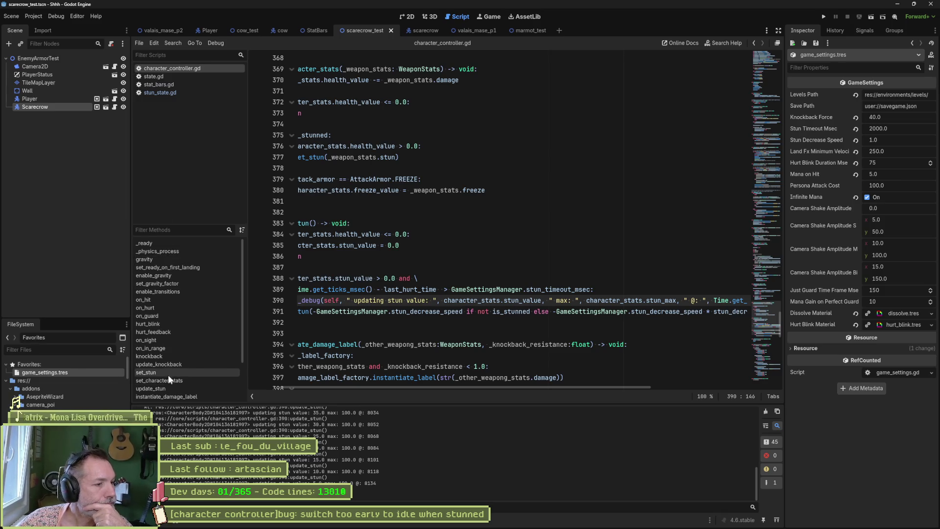
- Jump to update_stun and scroll right along line 391's stun drain expression
click(170, 386)
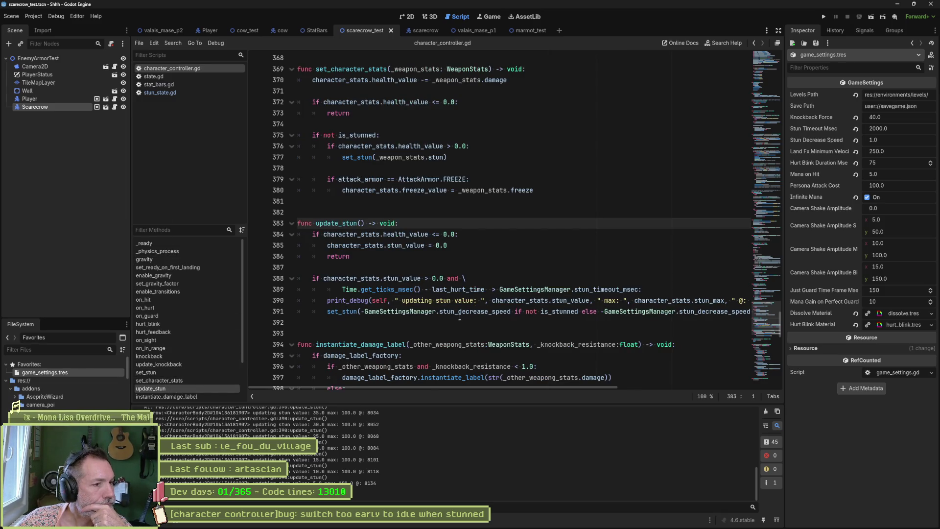
mouse_move(458, 316)
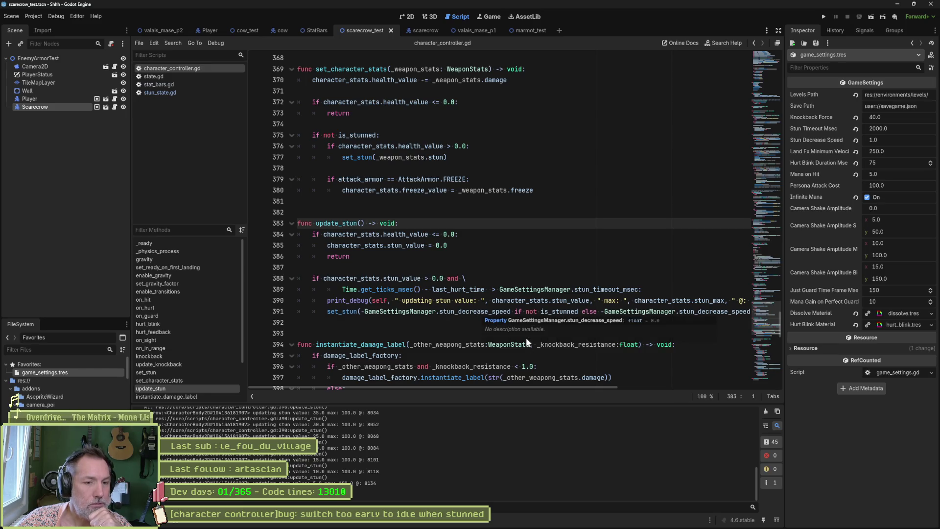
drag(548, 386, 555, 388)
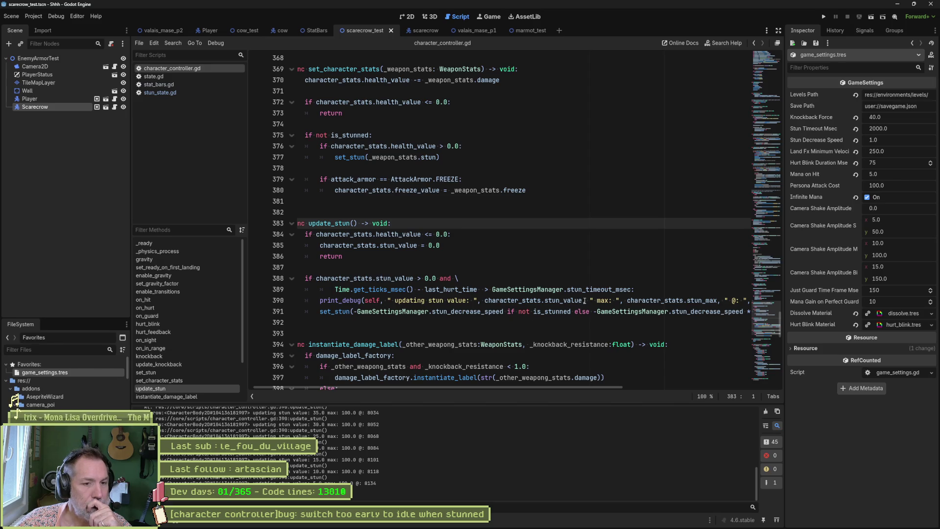
mouse_move(583, 300)
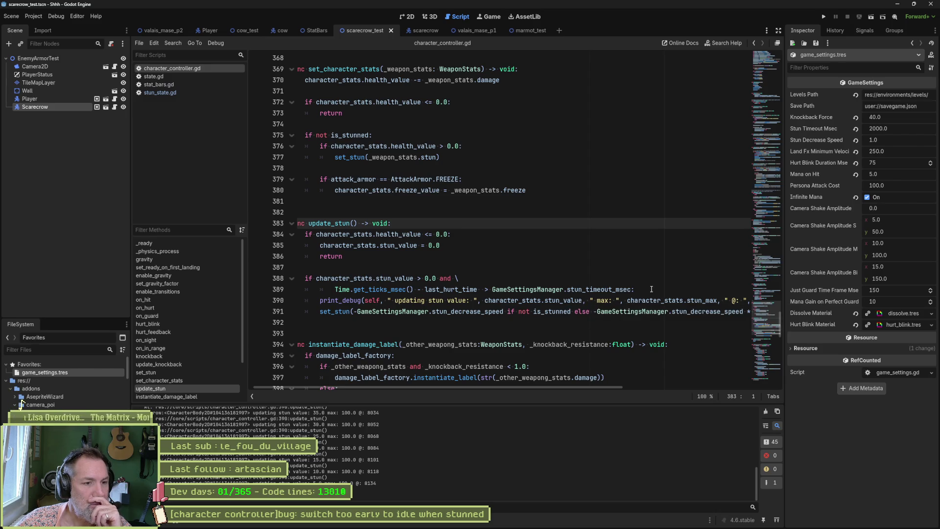
drag(580, 386, 748, 398)
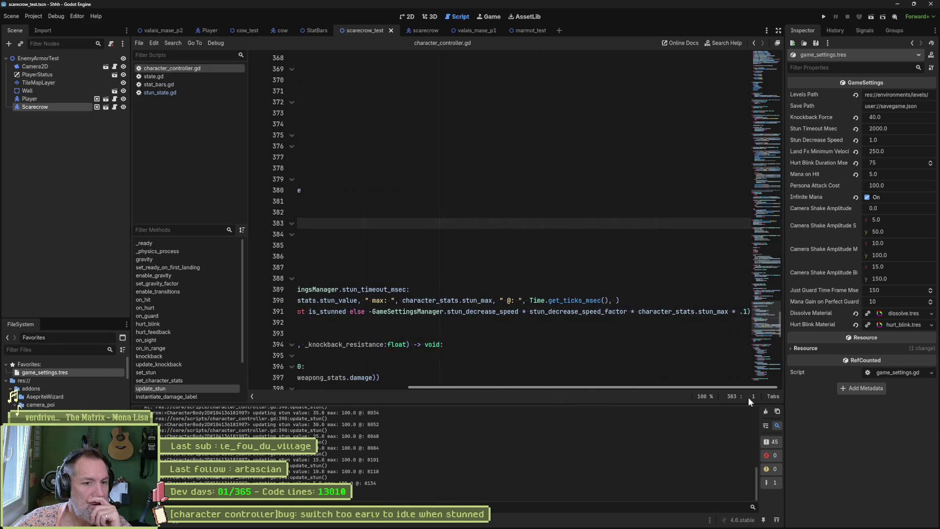
- Delete the ' * character_stats.stun_max * .1' term from line 391's stun drain
drag(628, 311, 766, 312)
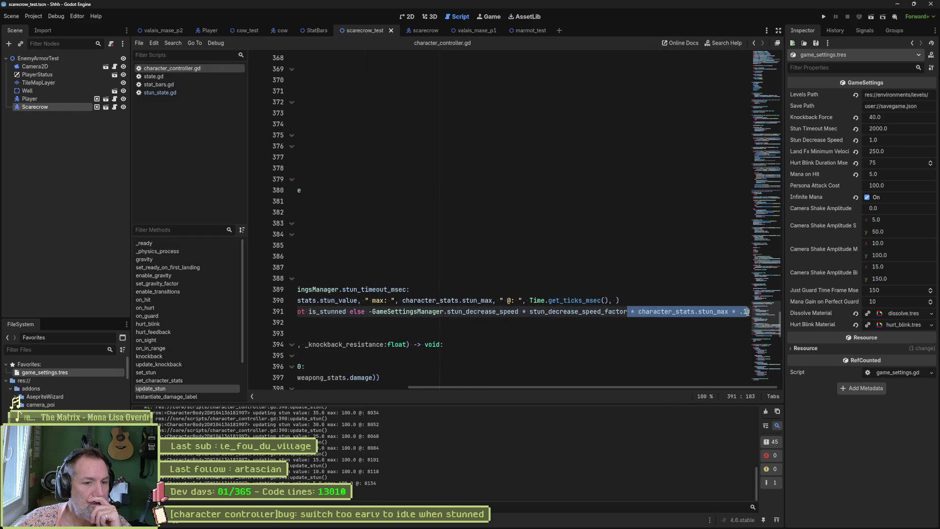
key(BackSpace)
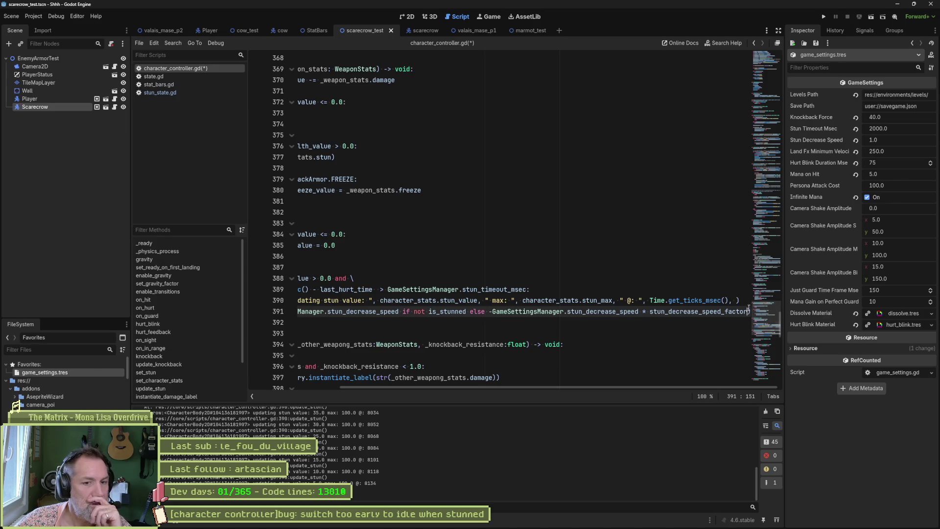
double_click(741, 311)
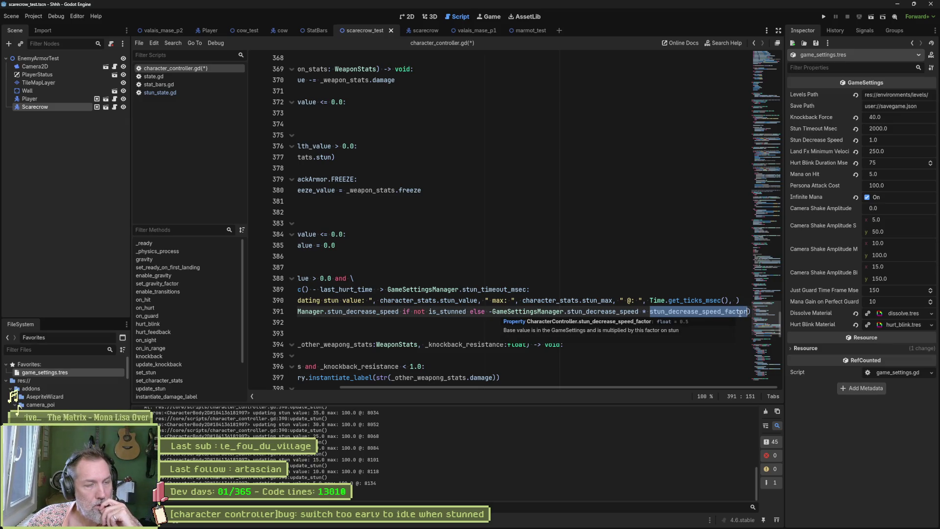
click(740, 312)
- Select the Scarecrow node to show Stun Decrease Speed Factor 0.5, then switch to Leonardo
click(34, 107)
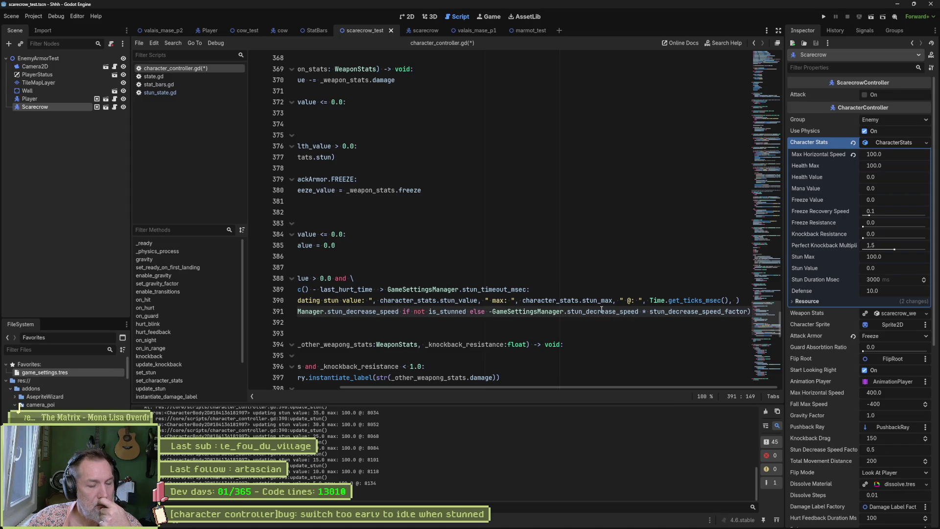
mouse_move(624, 528)
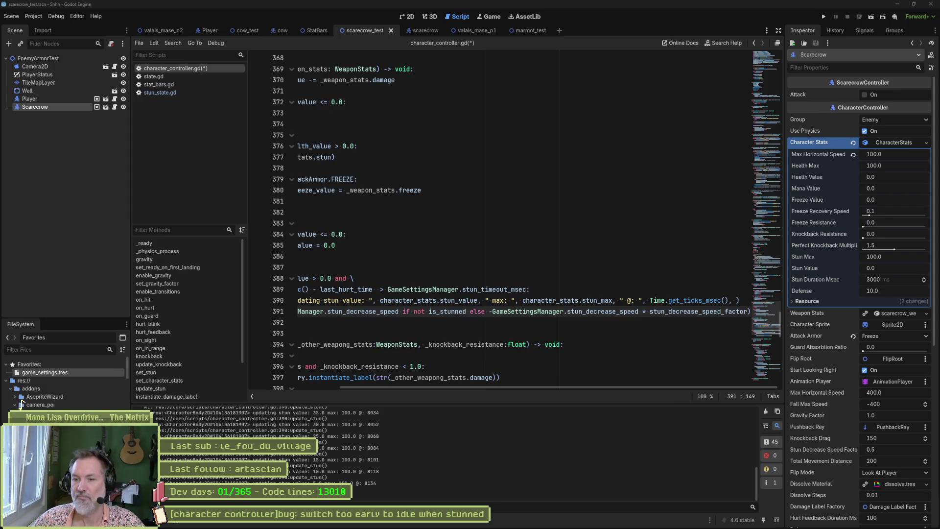
key(alt+Tab)
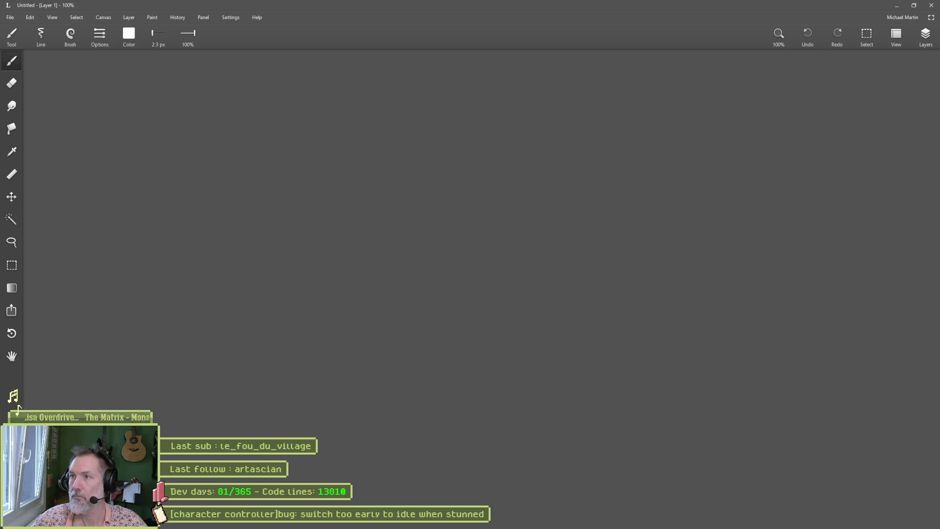
- Write the duration note and draw a long rectangular stun bar on the canvas
click(588, 189)
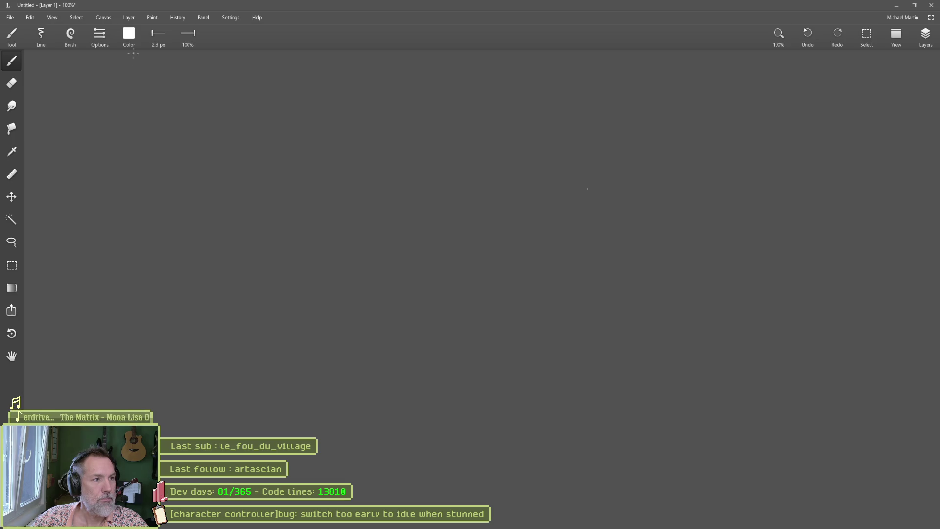
click(129, 34)
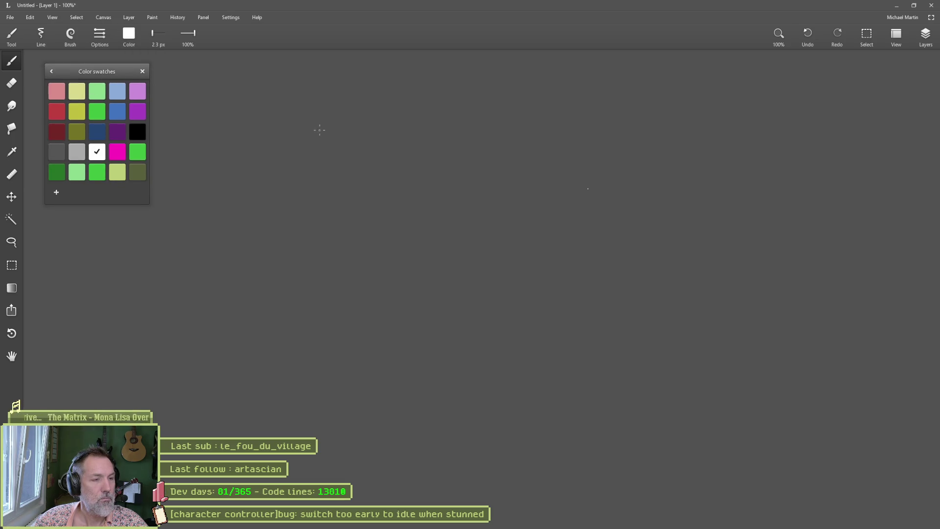
mouse_move(314, 122)
mouse_down()
mouse_move(315, 141)
mouse_move(344, 143)
mouse_up()
mouse_move(346, 114)
mouse_down()
mouse_move(357, 140)
mouse_move(556, 135)
mouse_up()
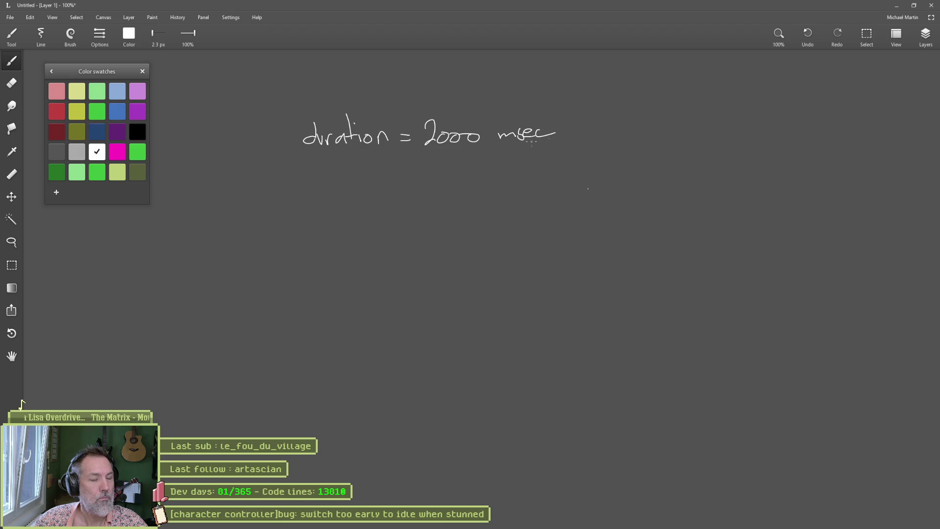
drag(204, 201, 606, 201)
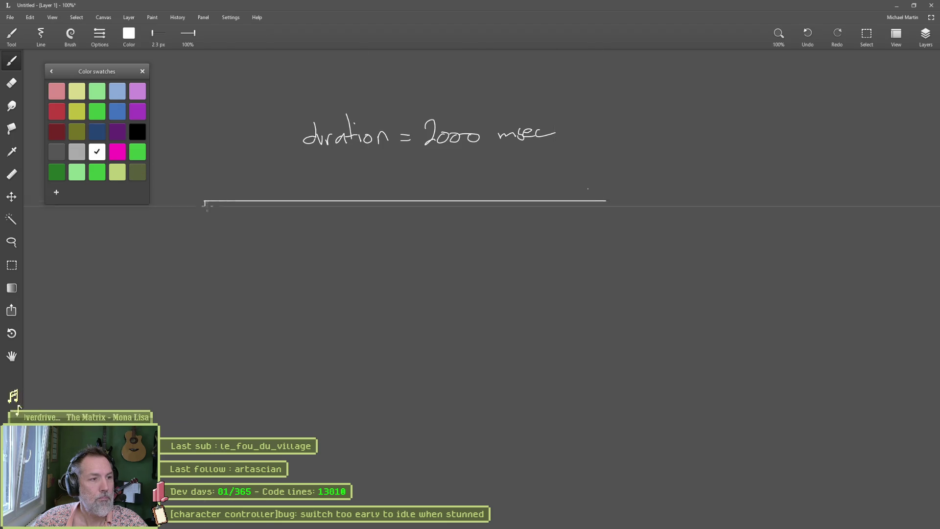
drag(204, 202, 606, 212)
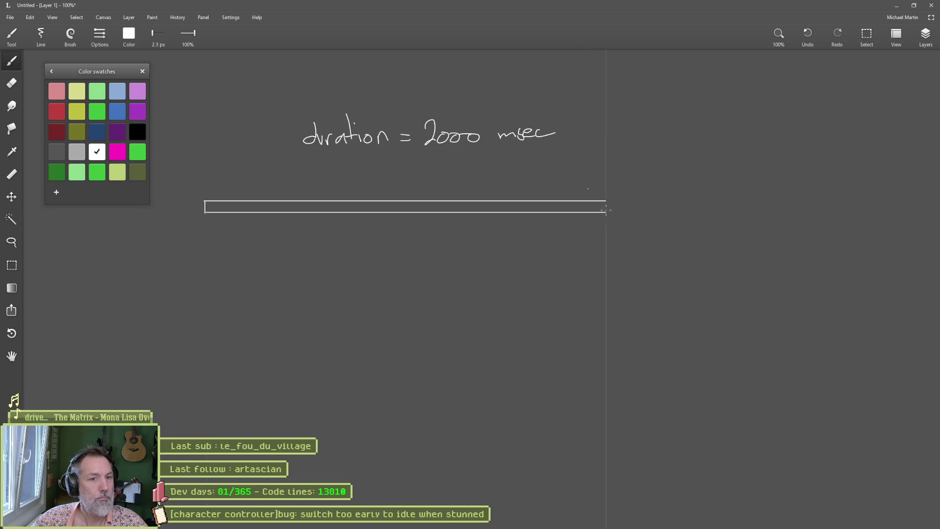
key(e)
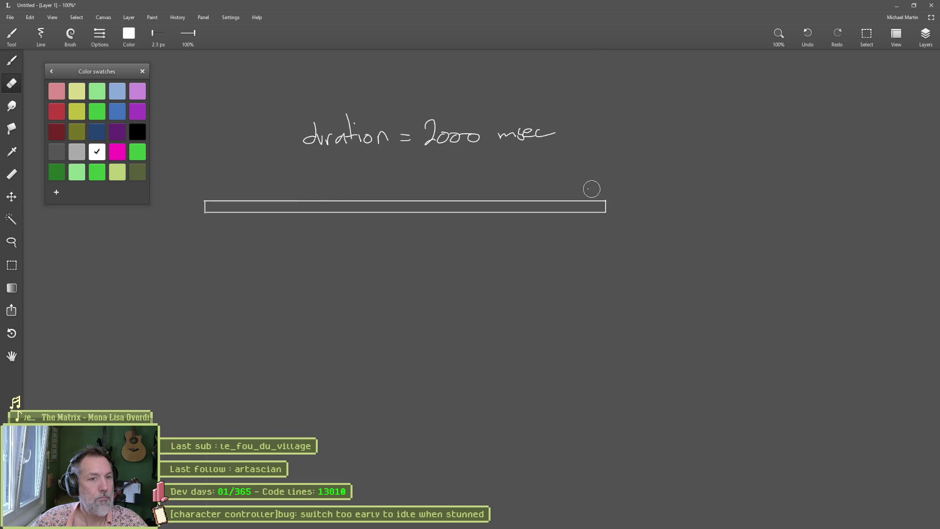
key(b)
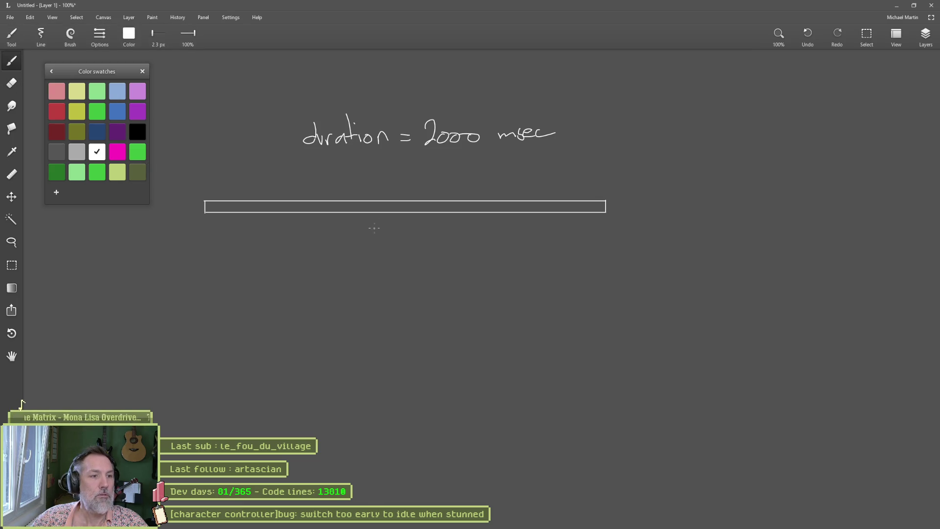
- Label the bar 80, add the stun_max note, and return to Godot
mouse_move(387, 223)
mouse_down()
mouse_move(380, 227)
mouse_move(389, 217)
mouse_up()
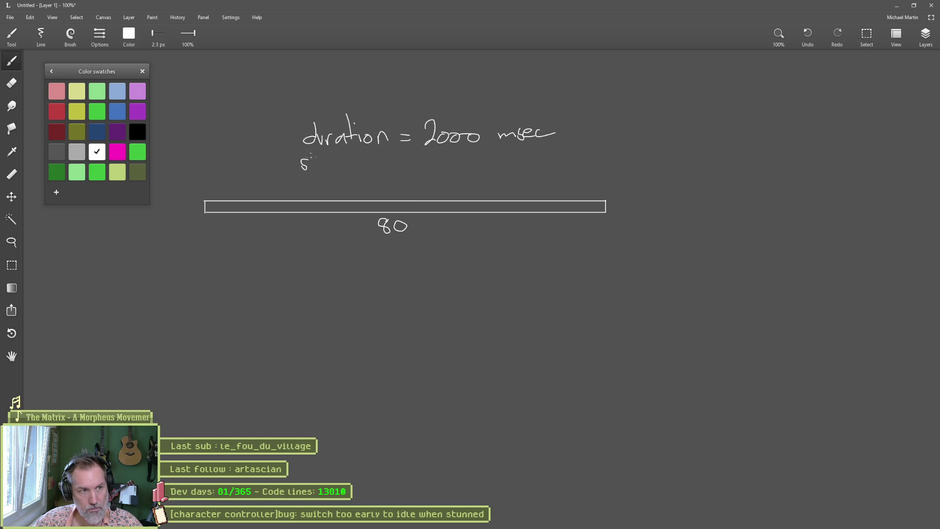
drag(318, 163, 326, 169)
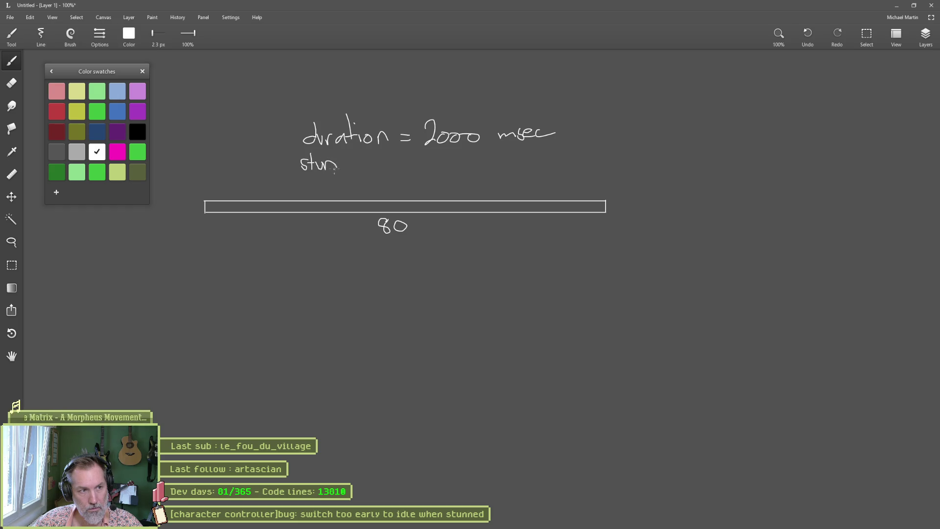
mouse_move(341, 167)
mouse_down()
mouse_move(426, 170)
mouse_move(442, 156)
mouse_up()
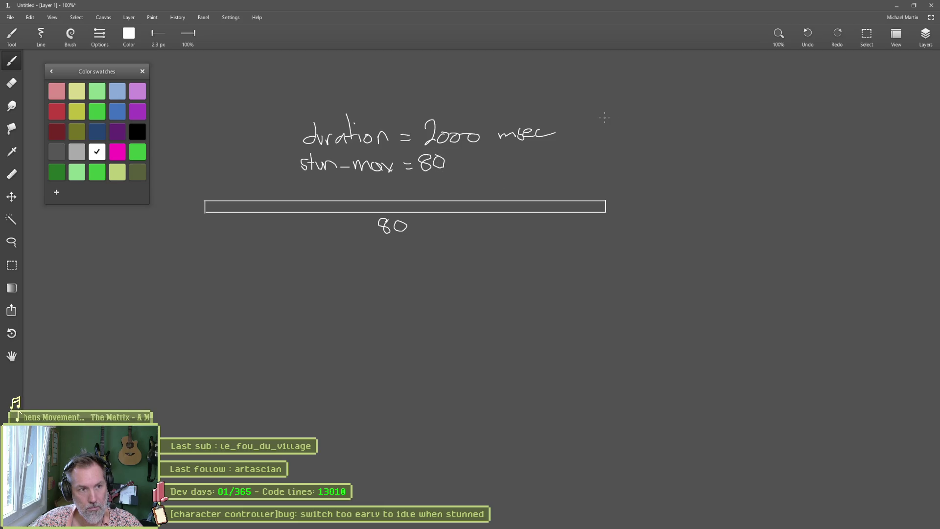
click(583, 520)
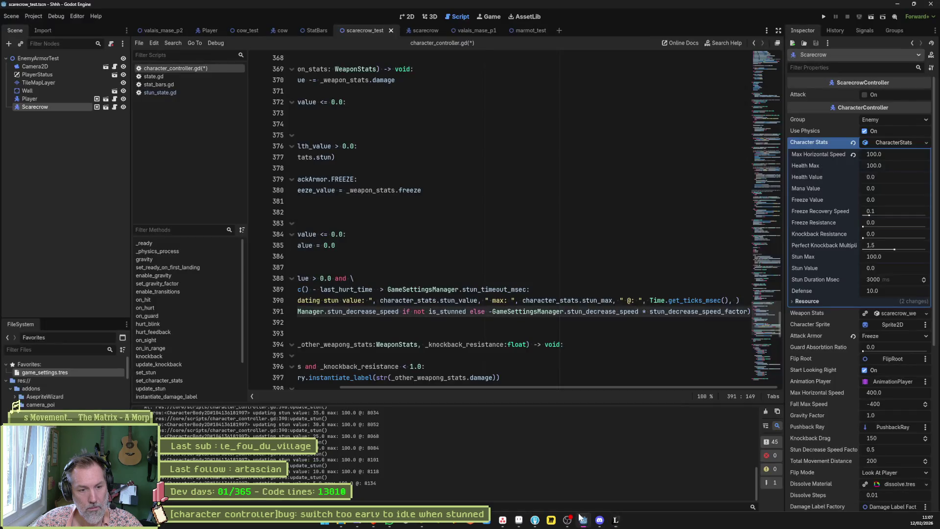
- Open stat_bars.gd at init_progress_bars and select line 35's stun bar sizing expression
click(163, 82)
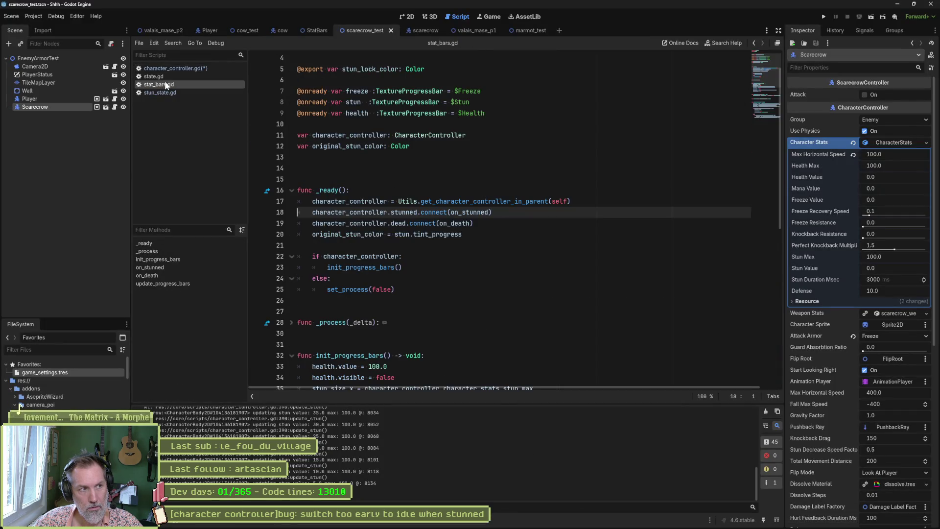
click(179, 259)
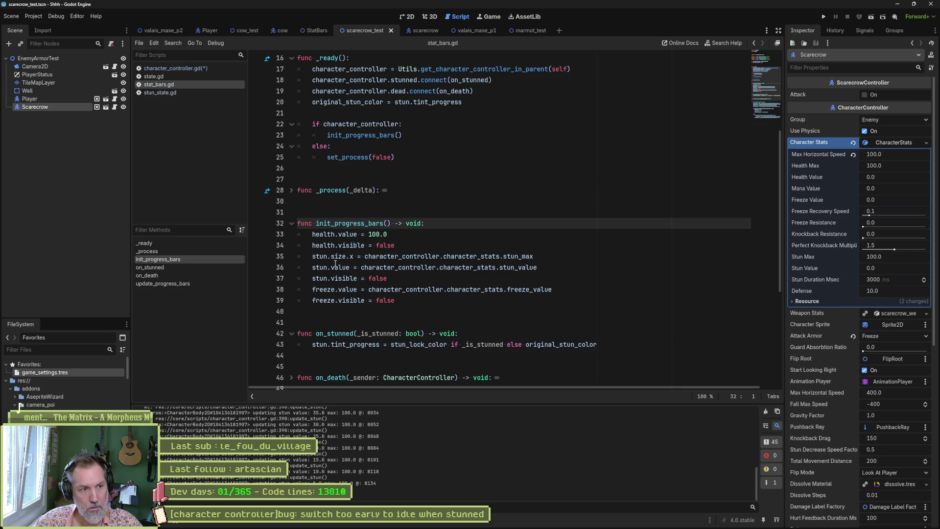
drag(324, 259, 533, 256)
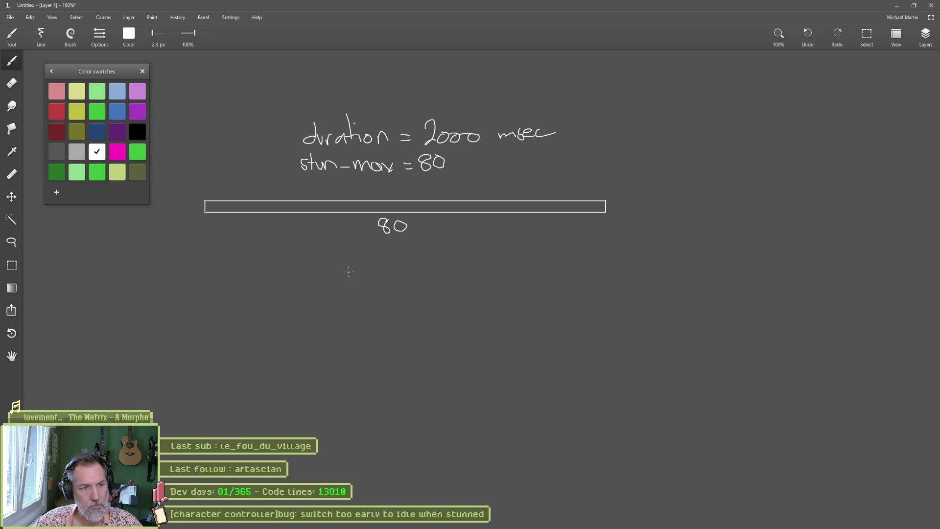
- Write 2000/80 = 25/msec under the bar, checking the division in Calculator
mouse_move(314, 282)
mouse_down()
mouse_move(333, 295)
mouse_move(344, 284)
mouse_move(378, 281)
mouse_move(390, 301)
mouse_up()
mouse_move(424, 272)
mouse_down()
mouse_move(416, 288)
mouse_move(423, 277)
mouse_move(442, 286)
mouse_move(439, 277)
mouse_up()
key(e)
key(b)
drag(452, 281, 459, 281)
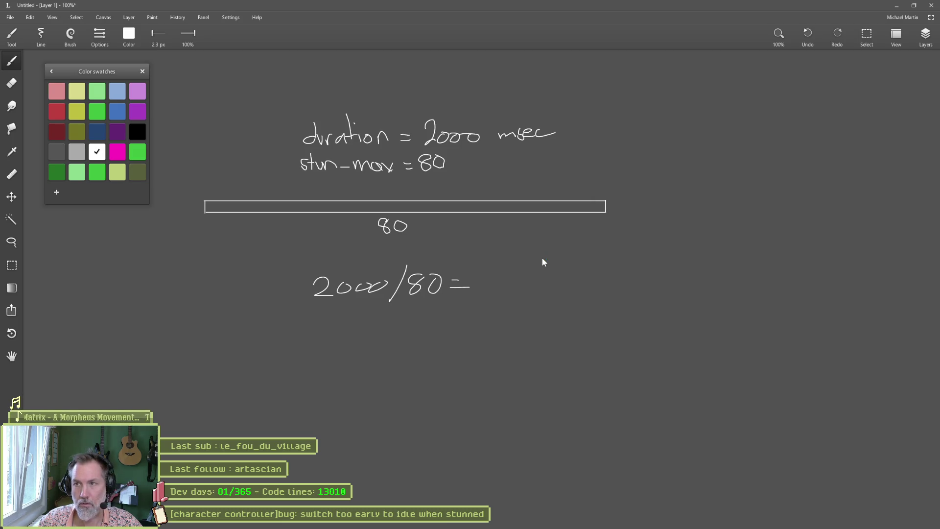
key(XF86Calculator)
text(2000/80)
key(Return)
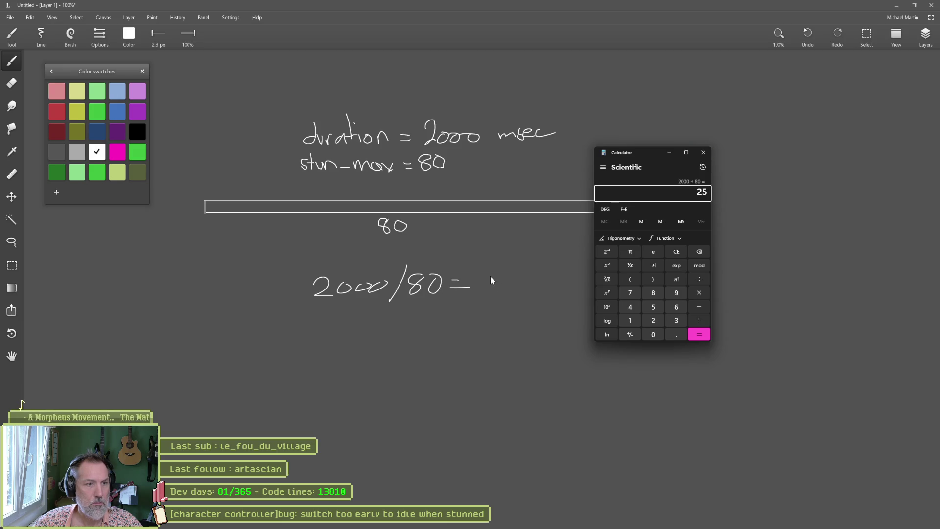
click(492, 277)
mouse_move(490, 278)
mouse_down()
mouse_move(506, 293)
mouse_move(519, 284)
mouse_move(509, 293)
mouse_up()
mouse_move(513, 271)
mouse_down()
mouse_move(525, 270)
mouse_move(522, 302)
mouse_move(563, 289)
mouse_up()
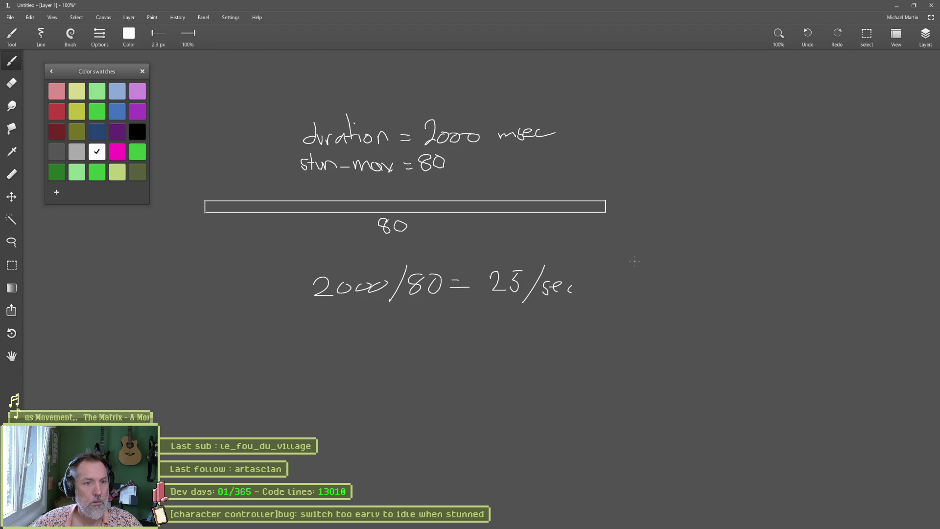
key(e)
drag(543, 286, 616, 296)
key(b)
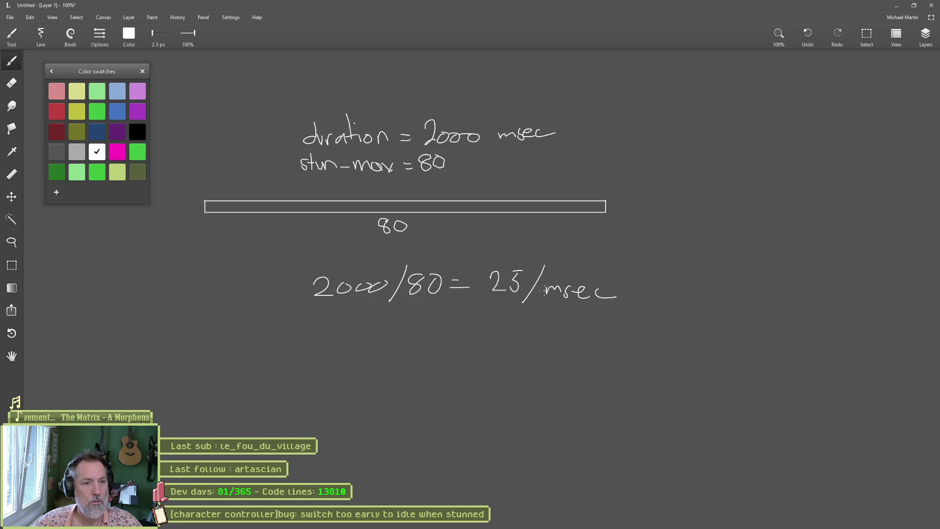
- Write 80 × 25 = 2000 below it, verifying the product in Calculator
mouse_move(324, 350)
mouse_down()
mouse_move(321, 366)
mouse_move(337, 352)
mouse_up()
mouse_move(351, 355)
mouse_down()
mouse_move(409, 372)
mouse_move(420, 349)
mouse_up()
drag(430, 359, 446, 359)
drag(441, 365, 469, 365)
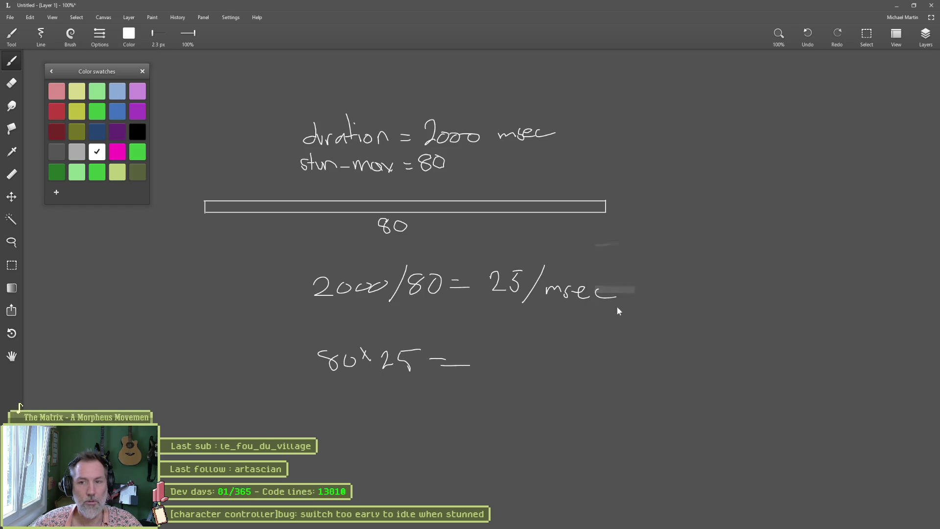
key(XF86Calculator)
text(80*25)
key(Return)
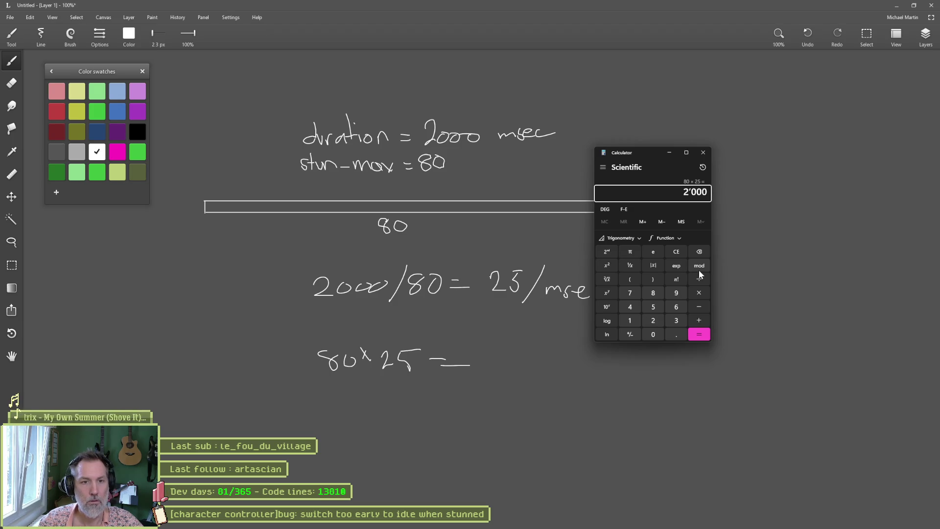
click(489, 352)
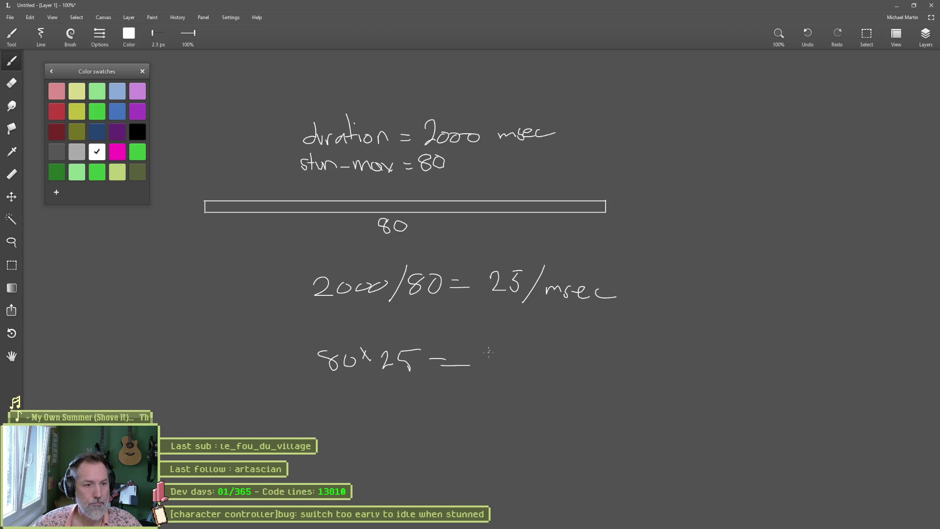
drag(489, 350, 506, 364)
mouse_move(512, 356)
mouse_down()
mouse_move(505, 360)
mouse_move(513, 357)
mouse_up()
drag(525, 356, 547, 357)
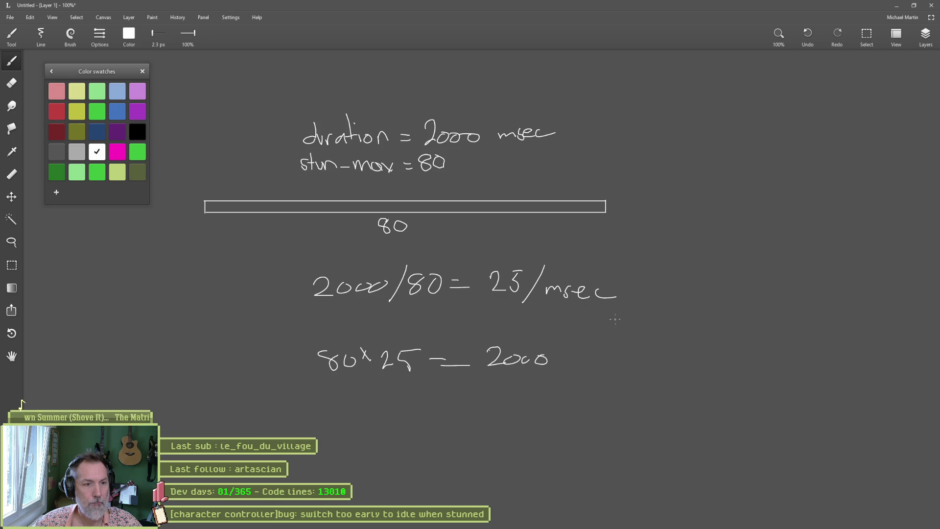
- Circle the division, draw an arrow to duration/stun_max, then return to Godot
mouse_move(346, 255)
mouse_down()
mouse_move(310, 277)
mouse_move(434, 305)
mouse_move(339, 252)
mouse_up()
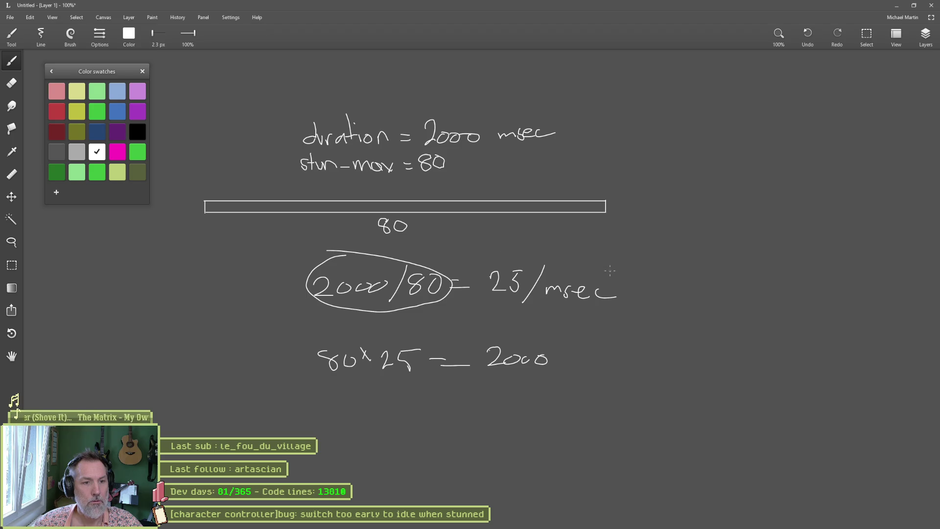
mouse_move(416, 303)
mouse_down()
mouse_move(500, 323)
mouse_move(609, 314)
mouse_move(624, 325)
mouse_up()
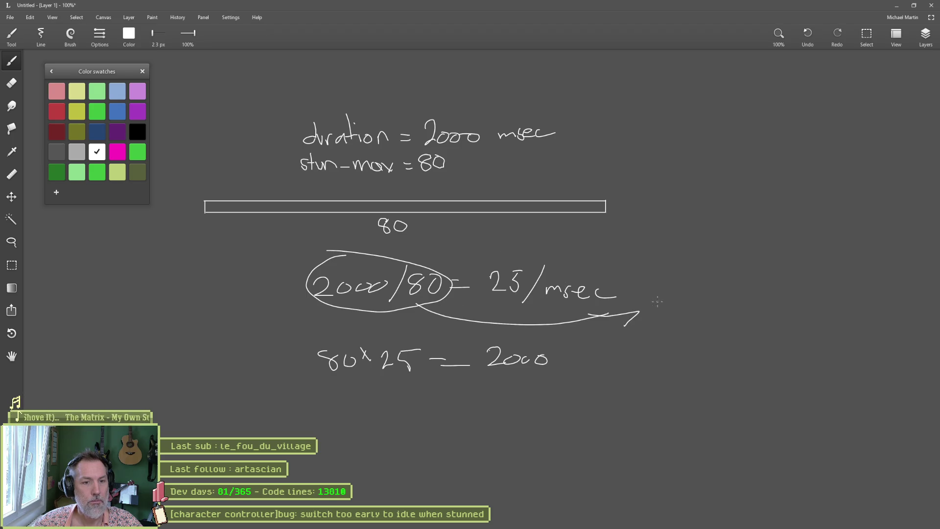
mouse_move(667, 298)
mouse_down()
mouse_move(680, 307)
mouse_move(731, 294)
mouse_move(747, 306)
mouse_up()
drag(657, 317, 750, 315)
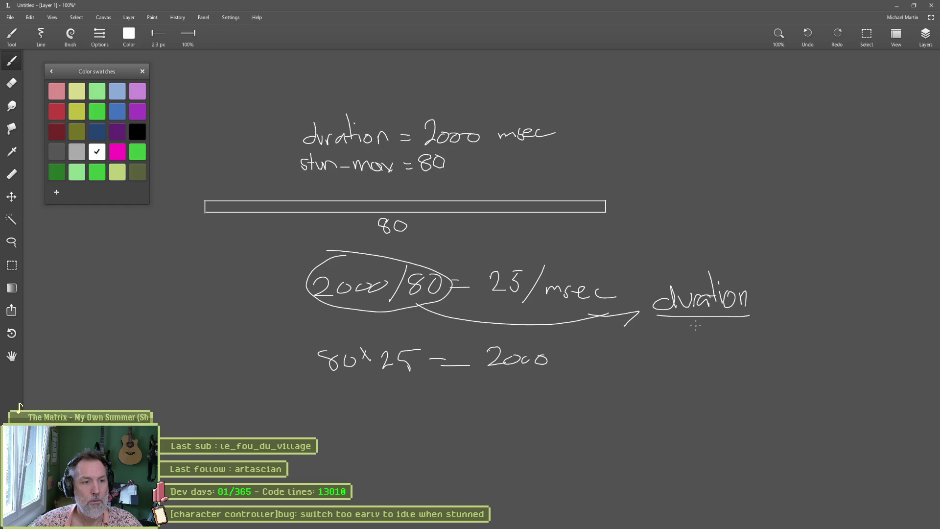
mouse_move(681, 327)
mouse_down()
mouse_move(675, 336)
mouse_move(692, 342)
mouse_move(714, 328)
mouse_move(729, 339)
mouse_move(763, 339)
mouse_move(770, 329)
mouse_move(767, 342)
mouse_move(772, 317)
mouse_up()
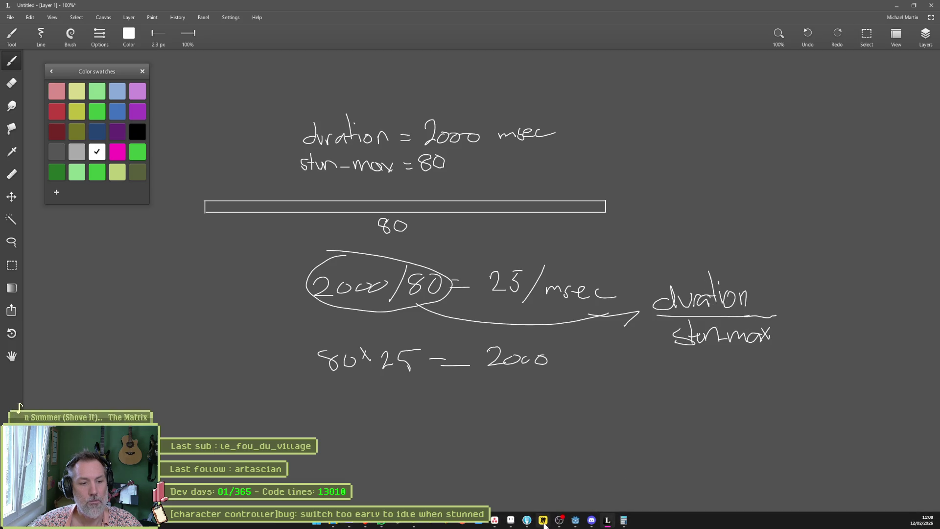
click(576, 520)
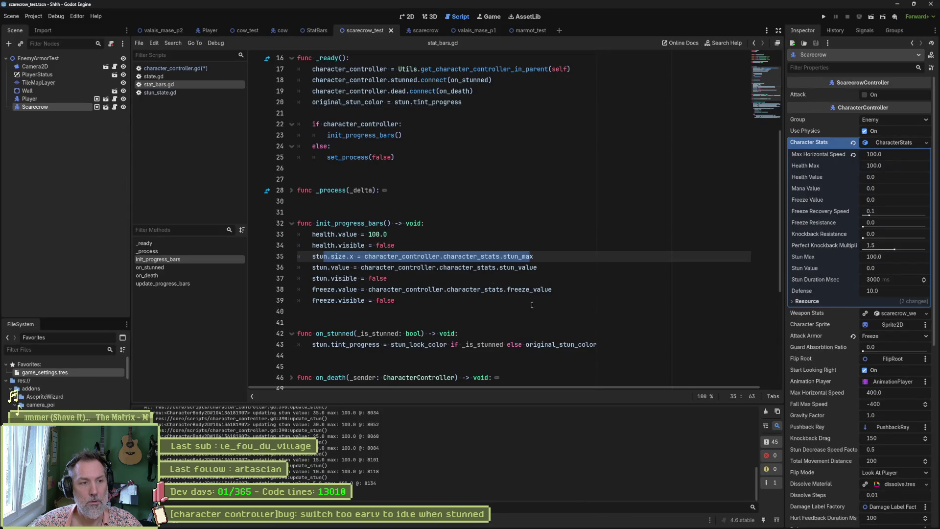
- Reopen character_controller.gd and review update_stun's stun_timeout_msec check and stun_decrease_speed line
click(169, 68)
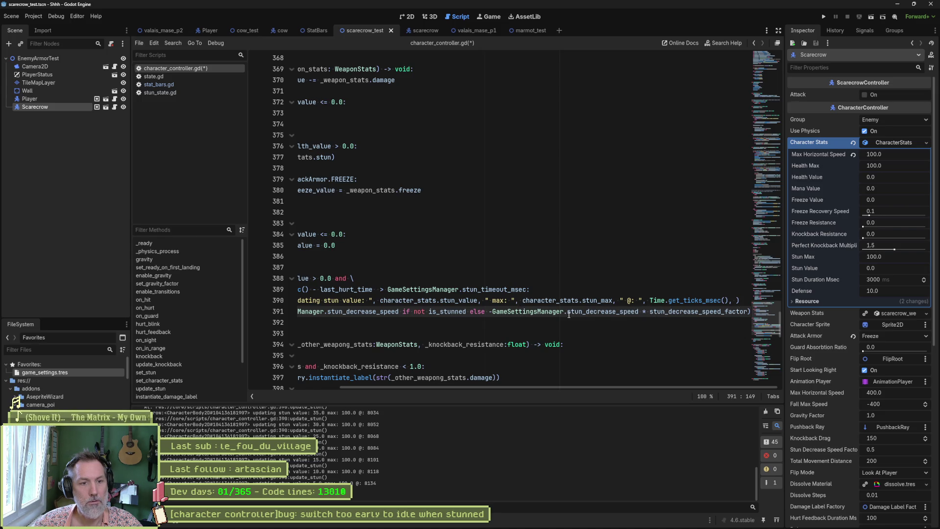
drag(492, 311, 637, 312)
key(alt+Tab)
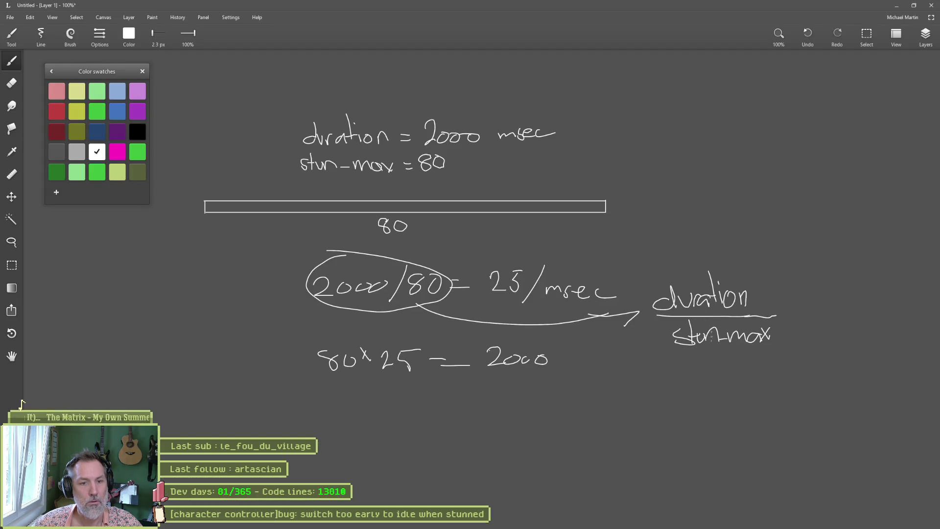
key(alt+Tab)
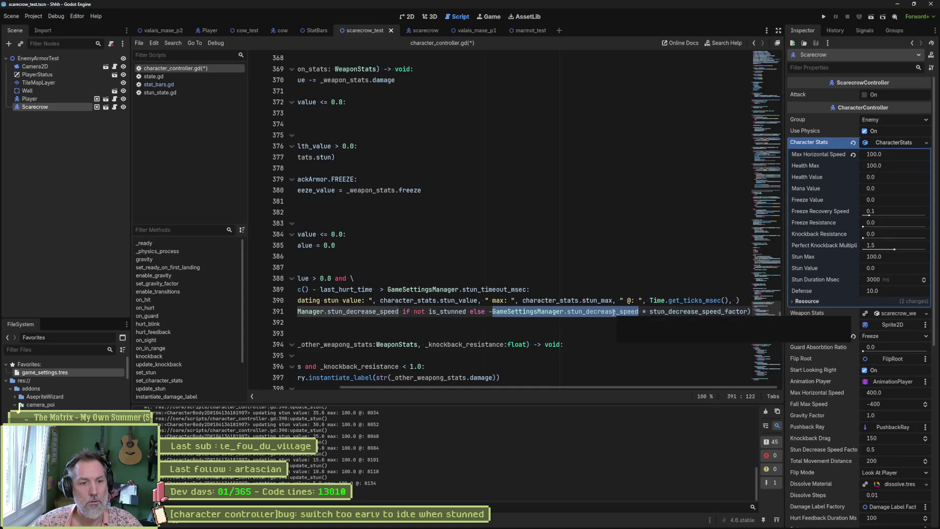
mouse_move(518, 385)
mouse_down()
mouse_move(448, 389)
mouse_move(519, 390)
mouse_up()
double_click(503, 289)
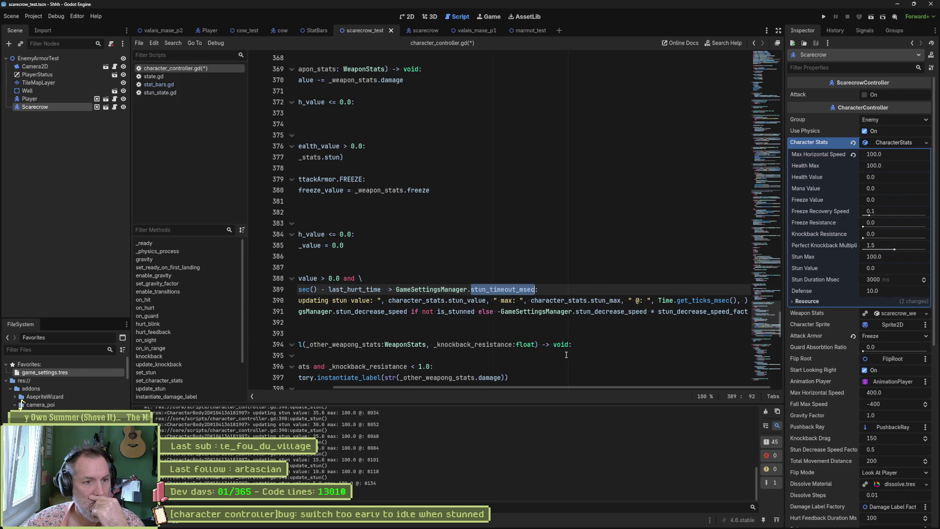
drag(530, 386, 430, 385)
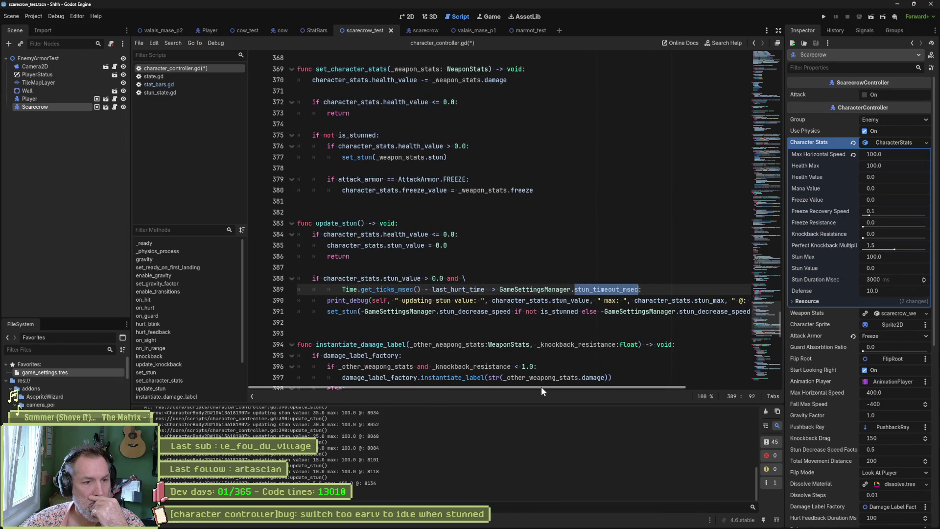
click(669, 293)
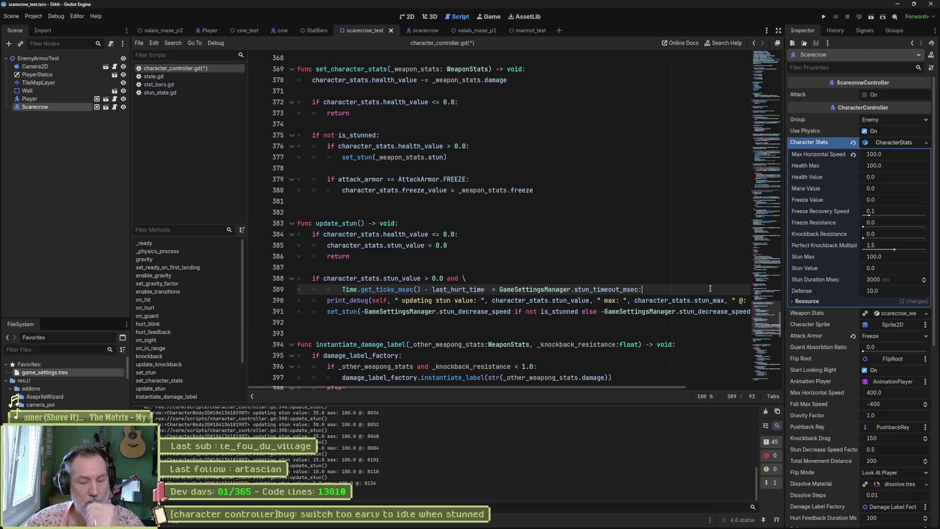
- Add a line 'var step = GameSettingsManager.stun_timeout_msec /' below the timeout check
key(Return)
text(var)
key(shift+Tab)
text(ep =)
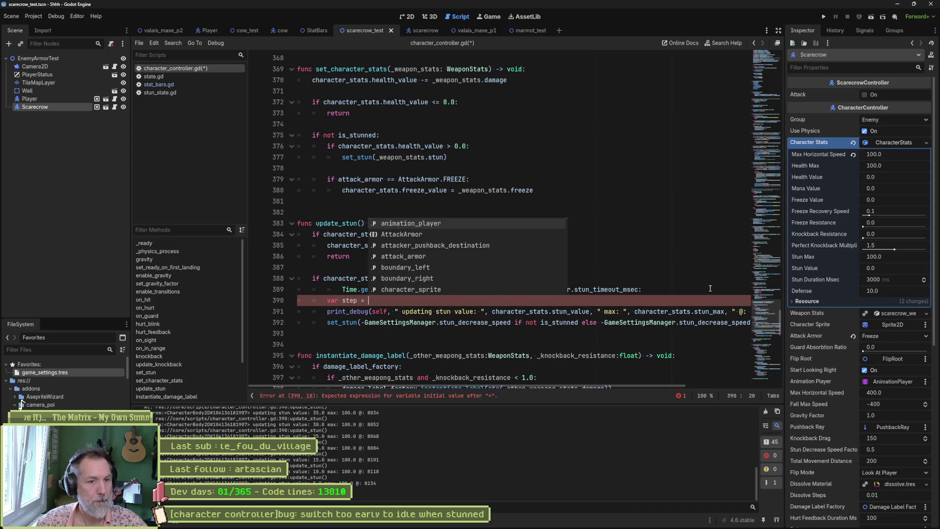
key(Escape)
drag(500, 290, 637, 289)
key(ctrl+c)
click(627, 300)
key(ctrl+v)
text(/)
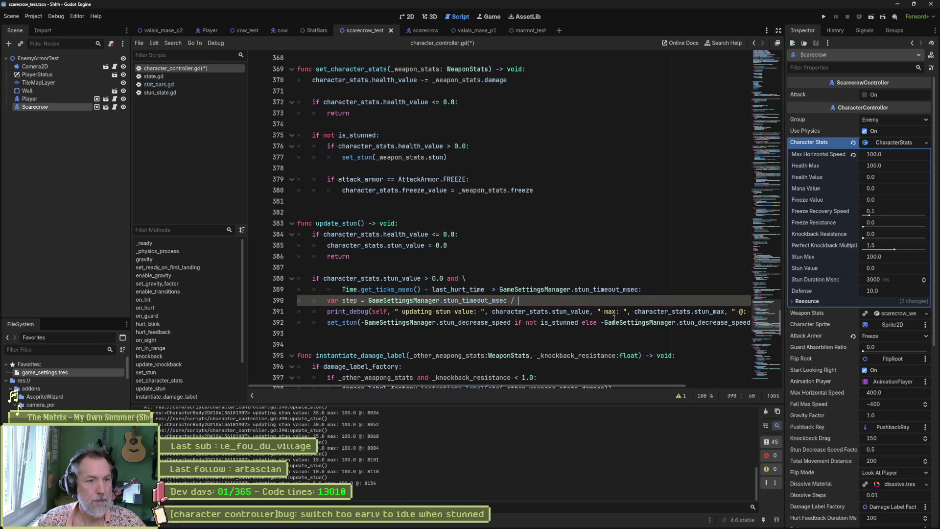
- Divide by character_stats.stun_max and rename the variable to step_msec
key(Down)
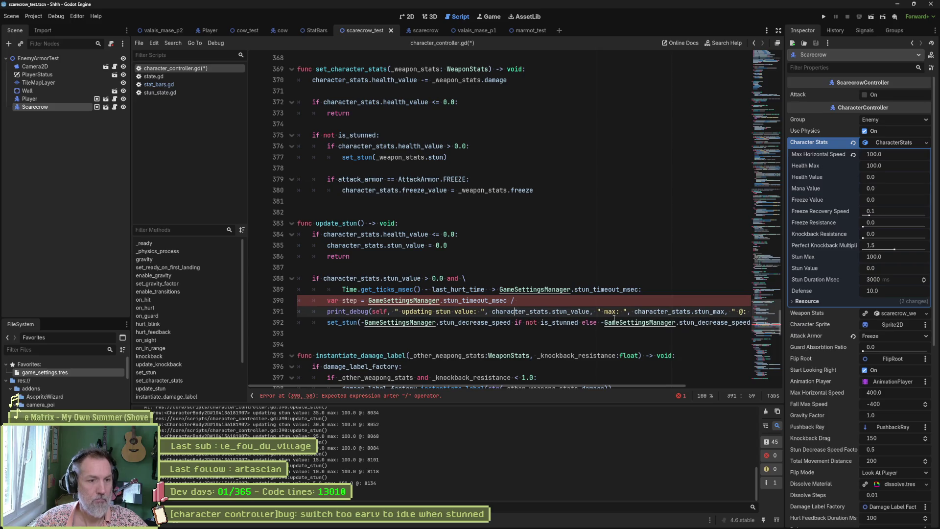
key(ctrl+shift+Right)
key(ctrl+shift+Right)
key(ctrl+shift+Right)
key(ctrl+c)
key(Up)
key(End)
key(ctrl+v)
key(BackSpace)
key(BackSpace)
key(BackSpace)
key(BackSpace)
key(BackSpace)
text(max)
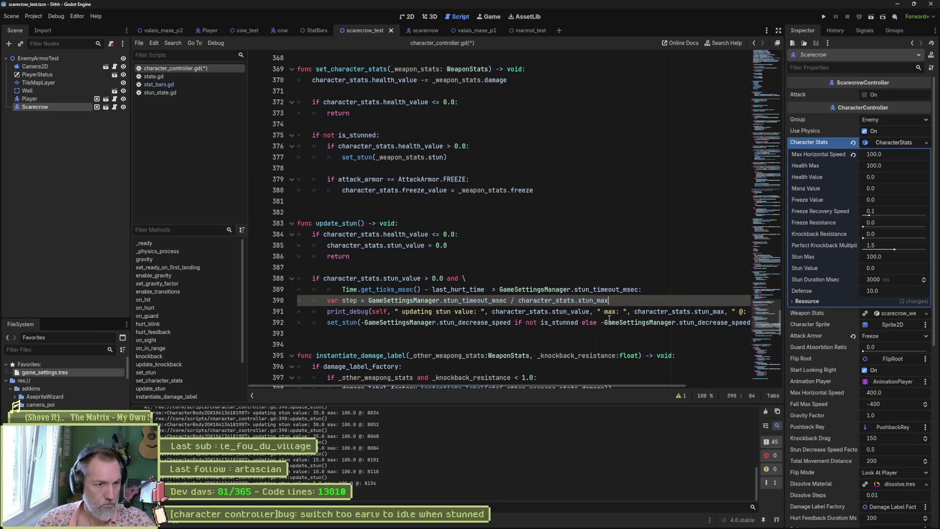
click(357, 300)
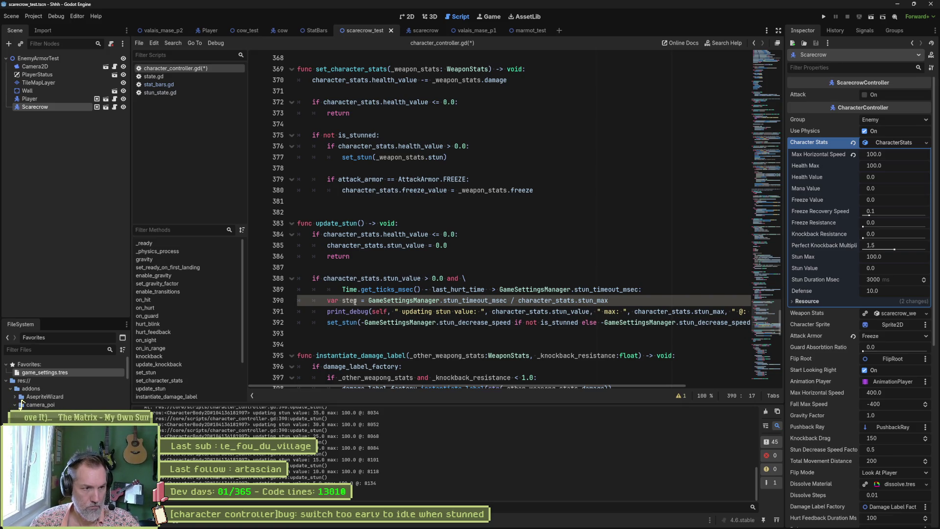
text(_msec)
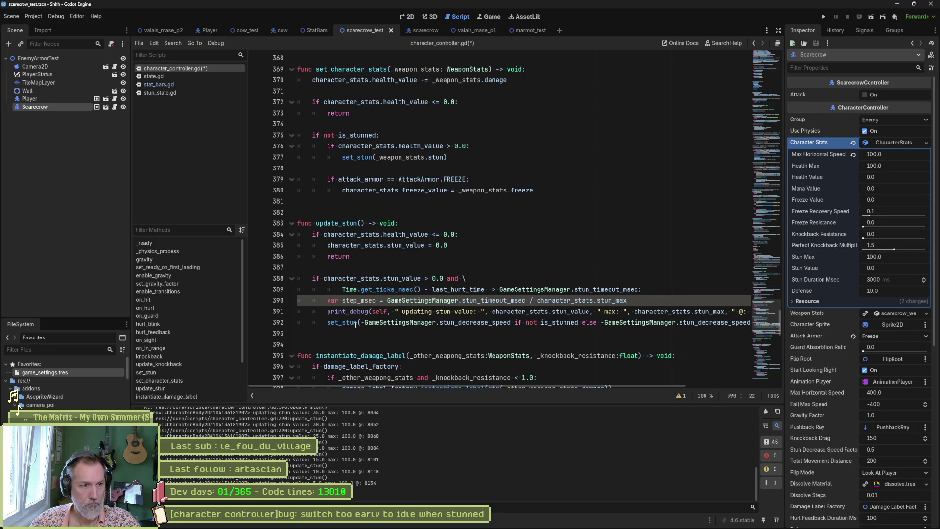
- Replace the stunned-branch decrease expression on line 392 with step_msec and run the scene
double_click(353, 300)
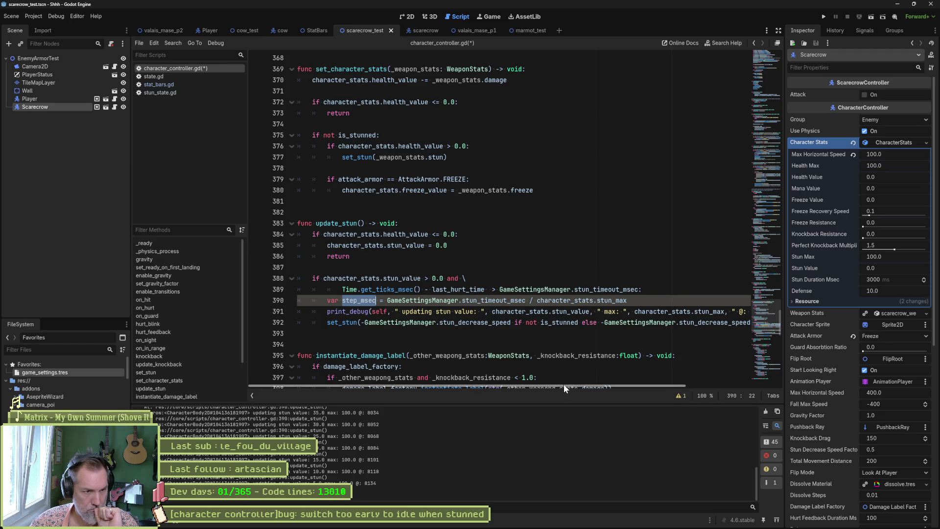
drag(564, 384, 700, 390)
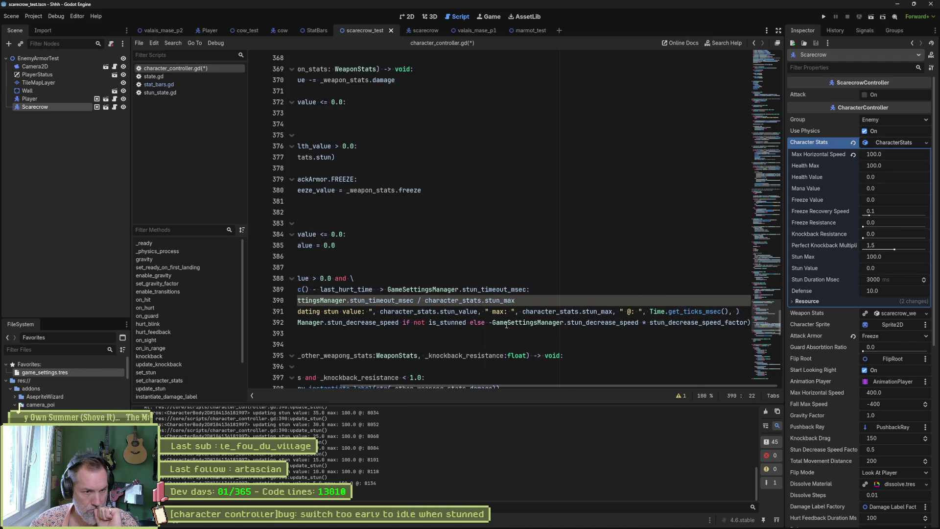
drag(494, 322, 639, 325)
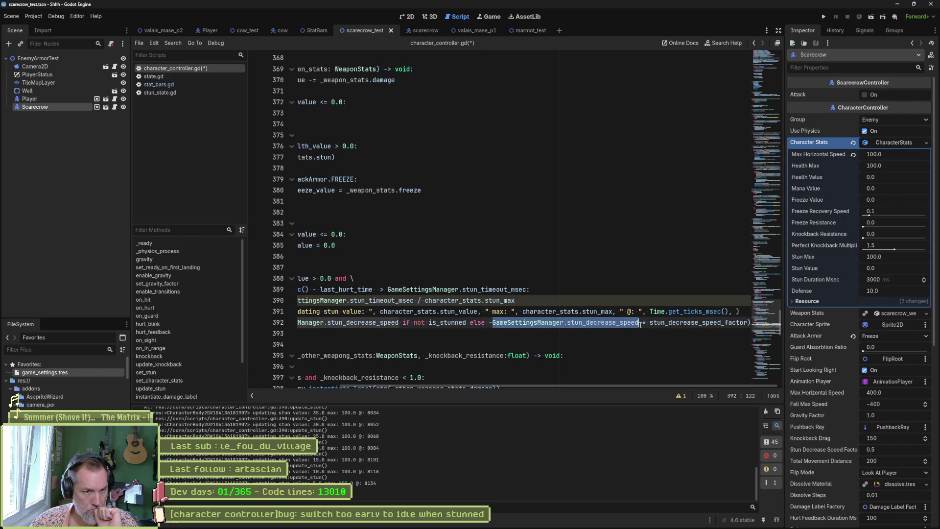
drag(640, 325, 750, 324)
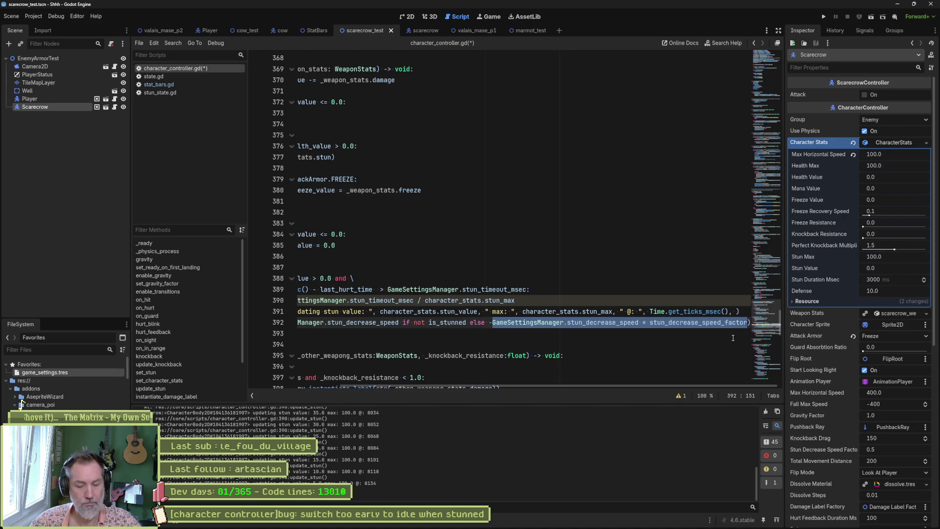
text(step_msec)
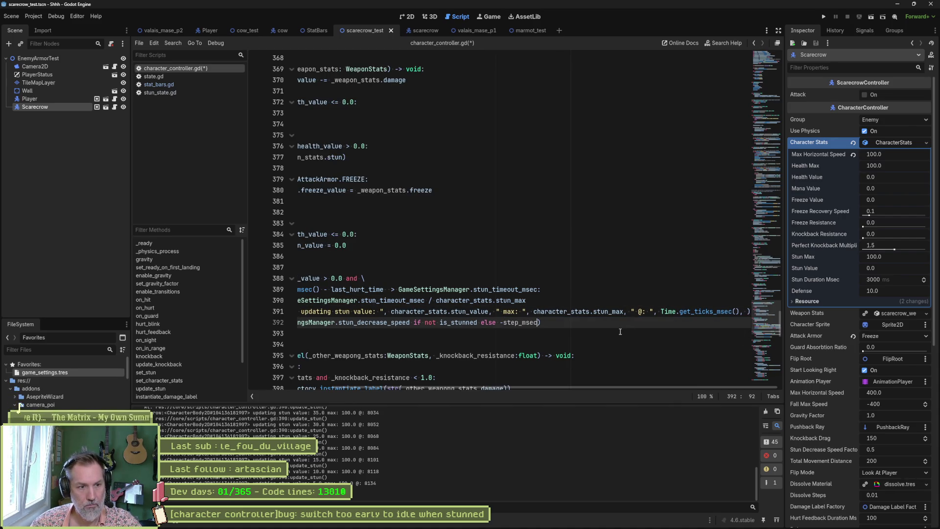
key(F6)
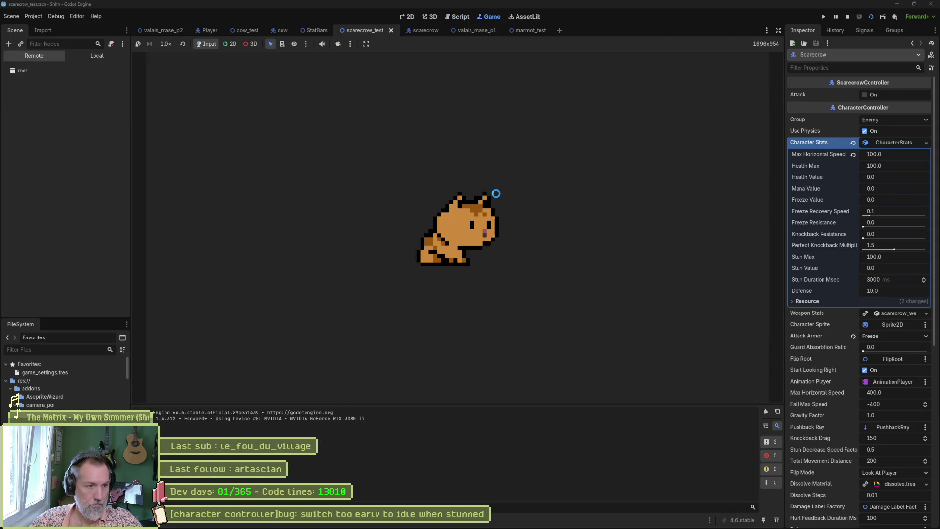
key(space)
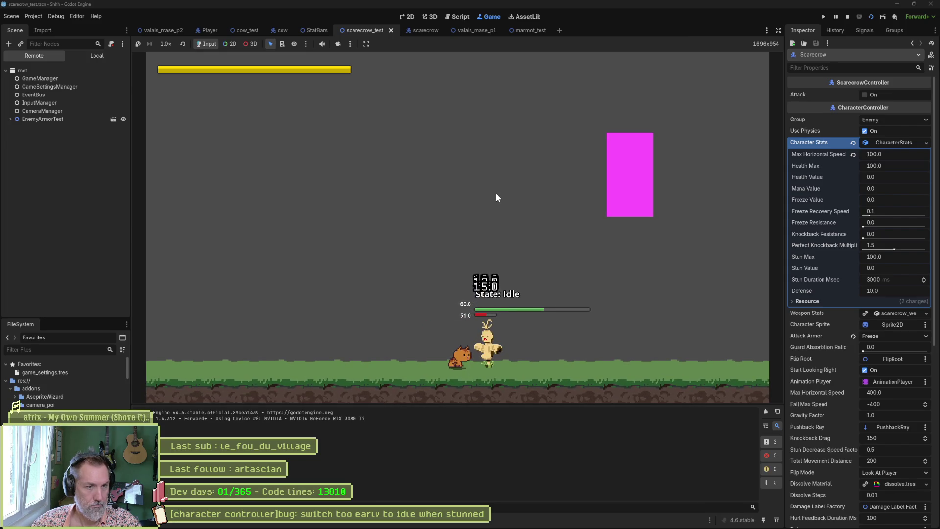
key(space)
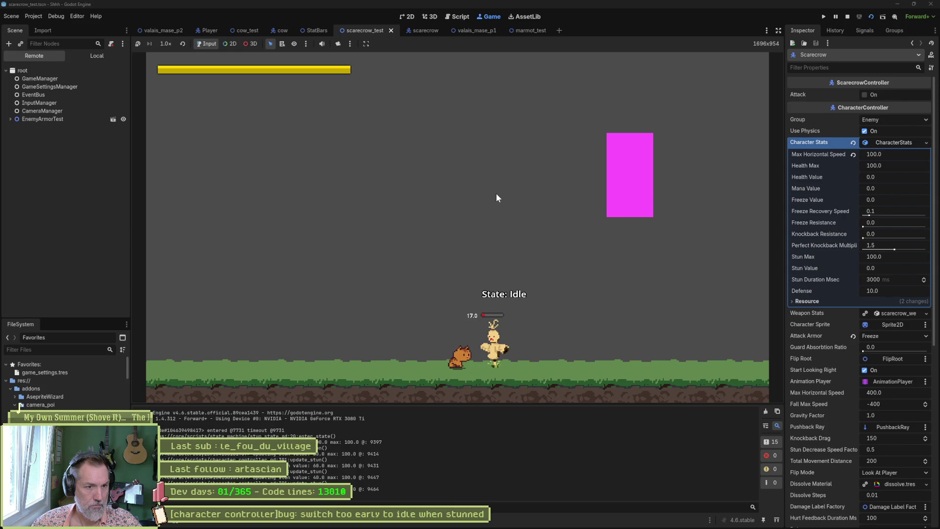
key(F8)
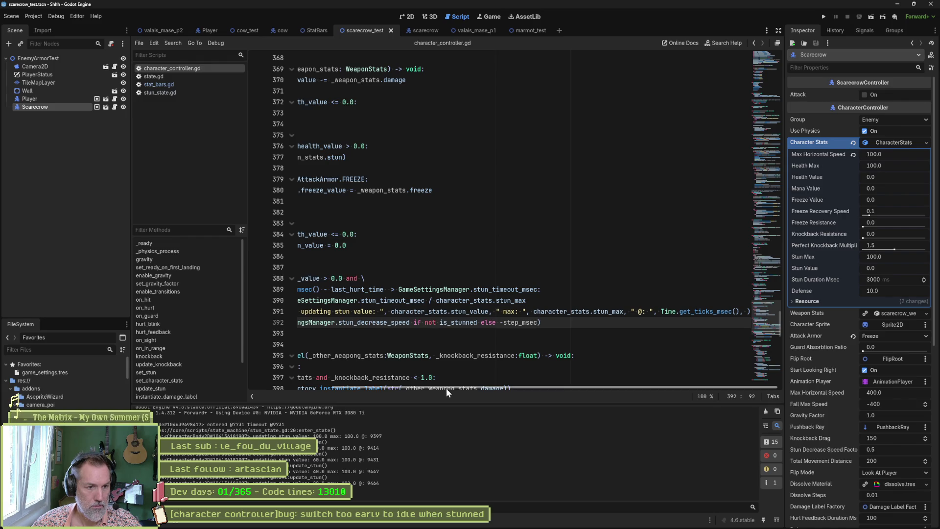
- Multiply the -step_msec drain on line 392 by .0 and run the scene with F6
drag(447, 386, 369, 381)
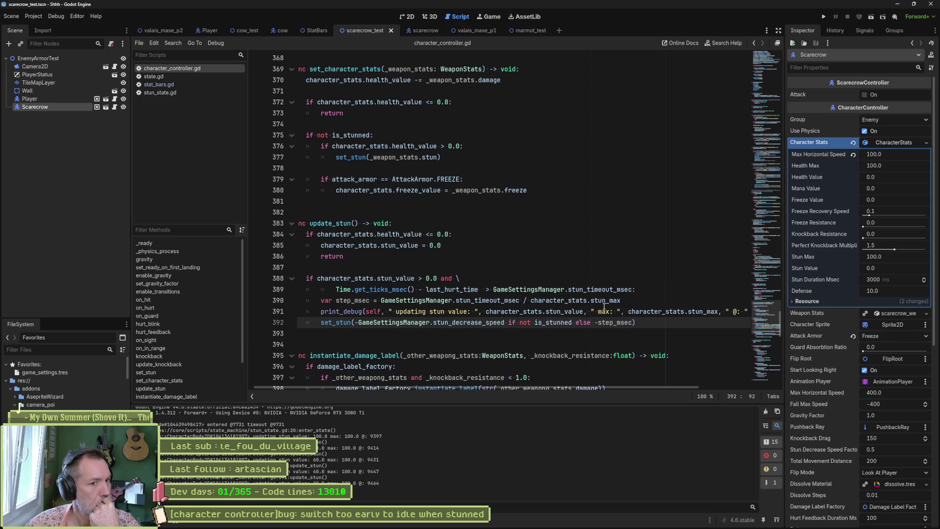
click(622, 301)
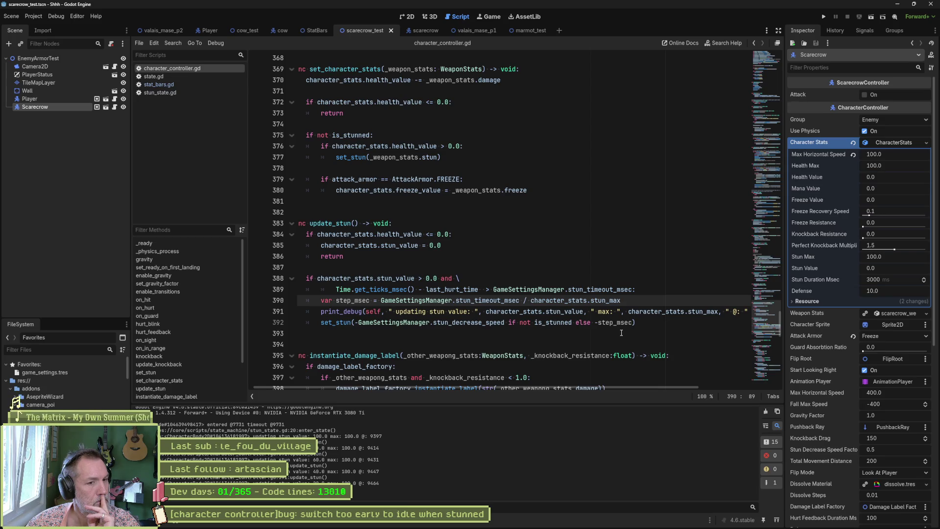
click(718, 312)
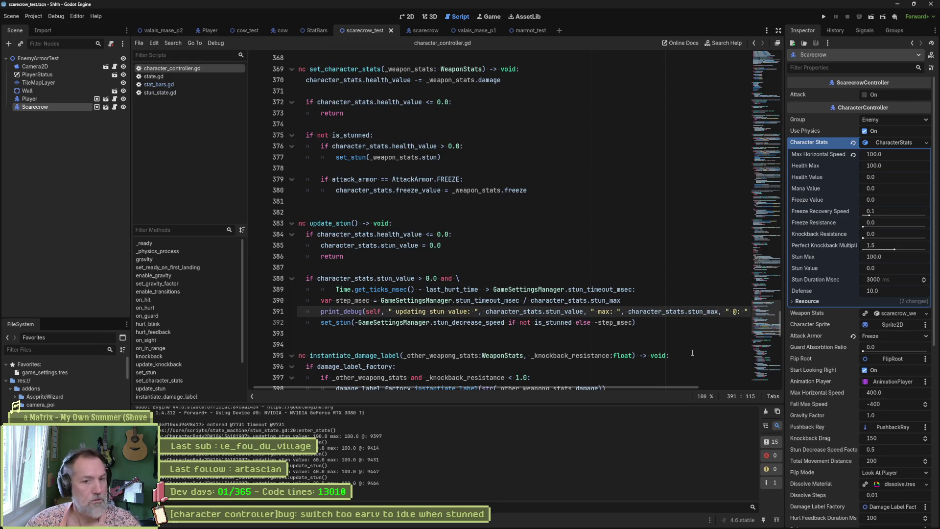
click(632, 322)
text(* 0)
key(BackSpace)
text(.01)
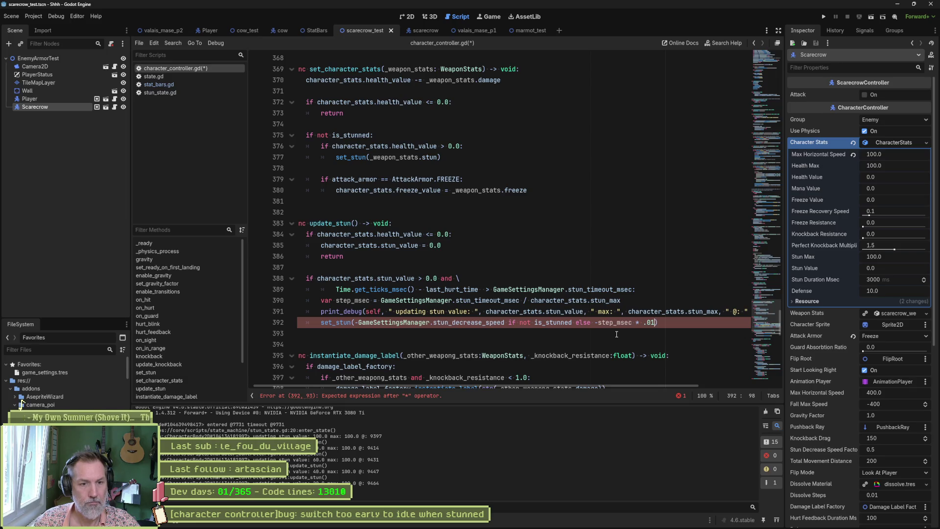
key(BackSpace)
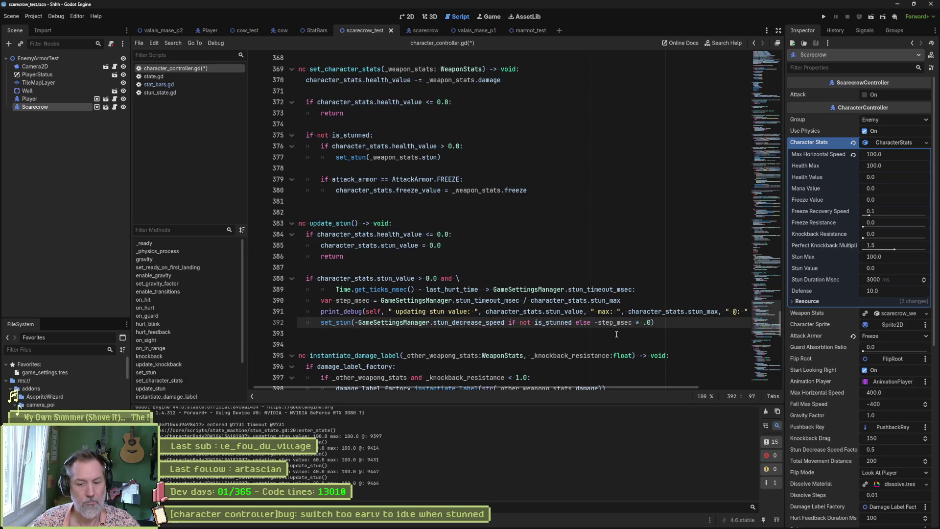
key(F6)
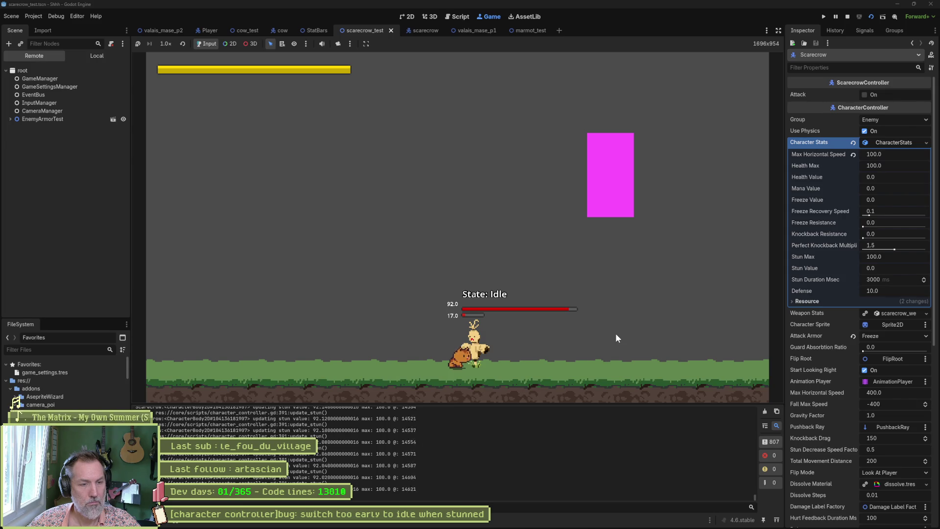
- Relaunch the scene and attack the scarecrow until stunned to test the drain factor
key(ctrl+F3)
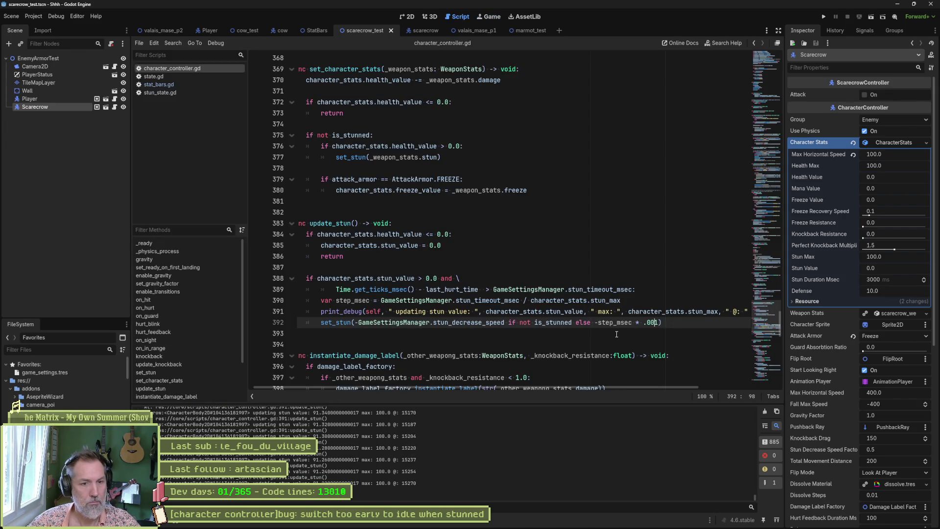
key(F6)
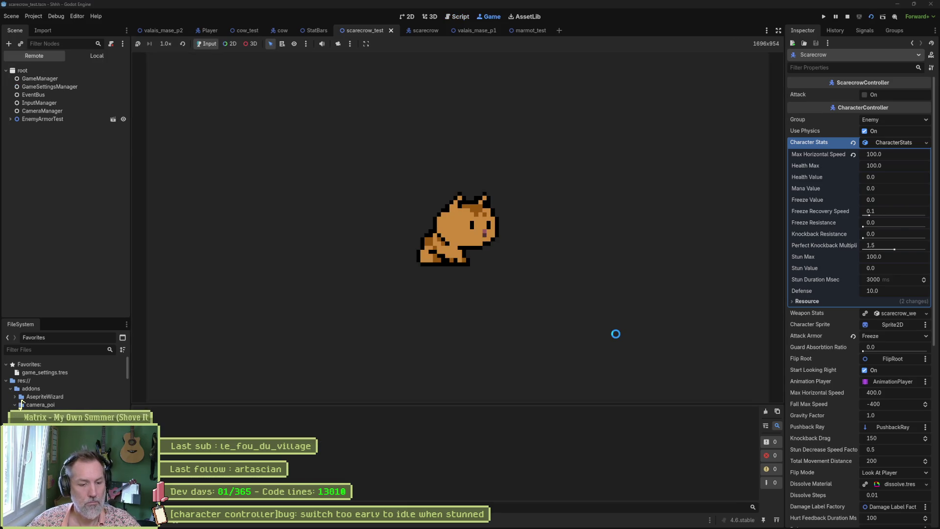
key(Right)
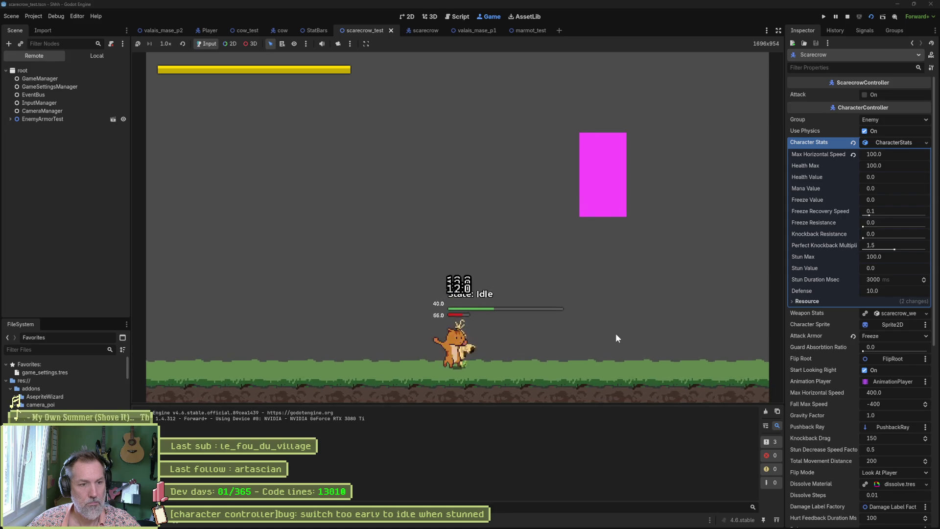
key(x)
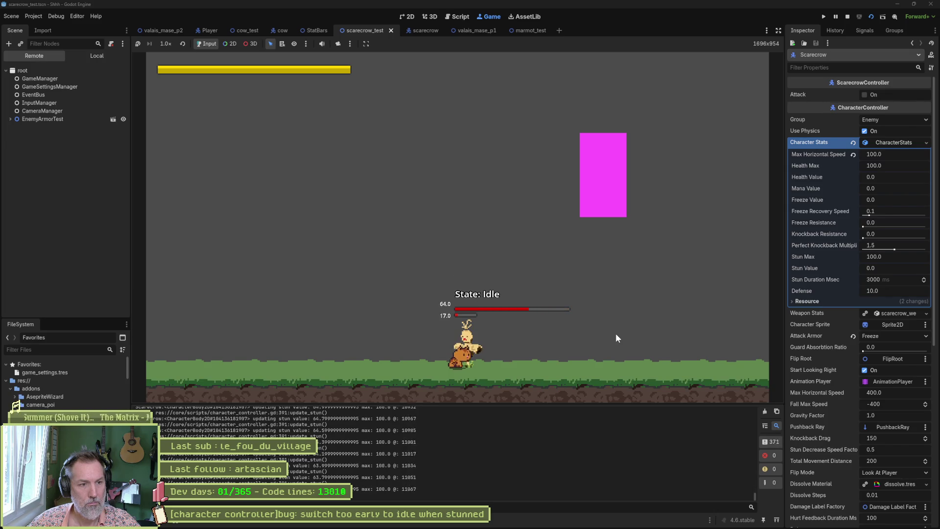
- Rerun the test, stop the game with F8, and delete the .1 multiplier on line 392
key(ctrl+F3)
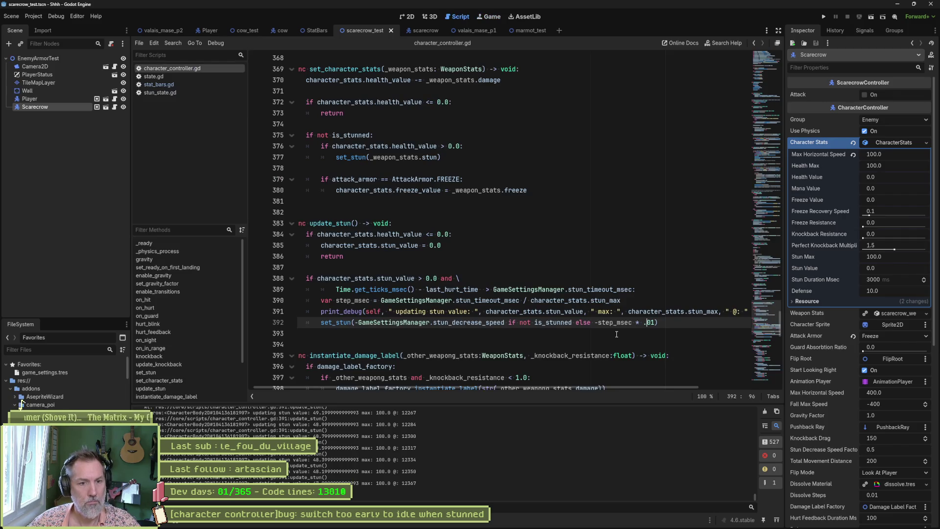
key(F6)
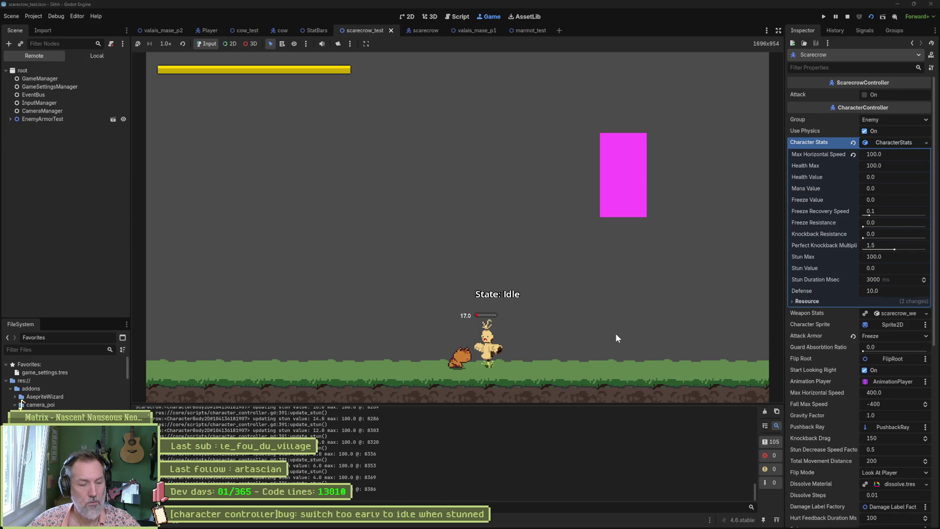
key(F8)
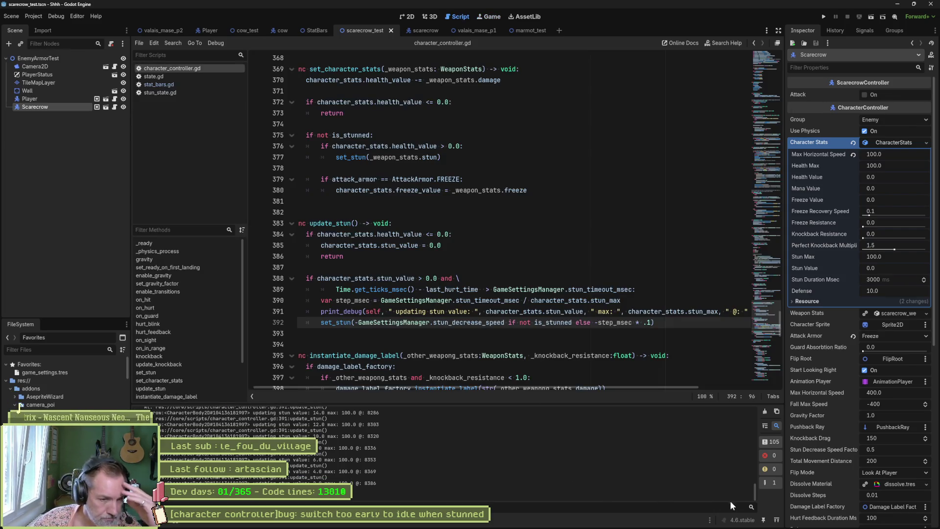
drag(755, 495, 750, 419)
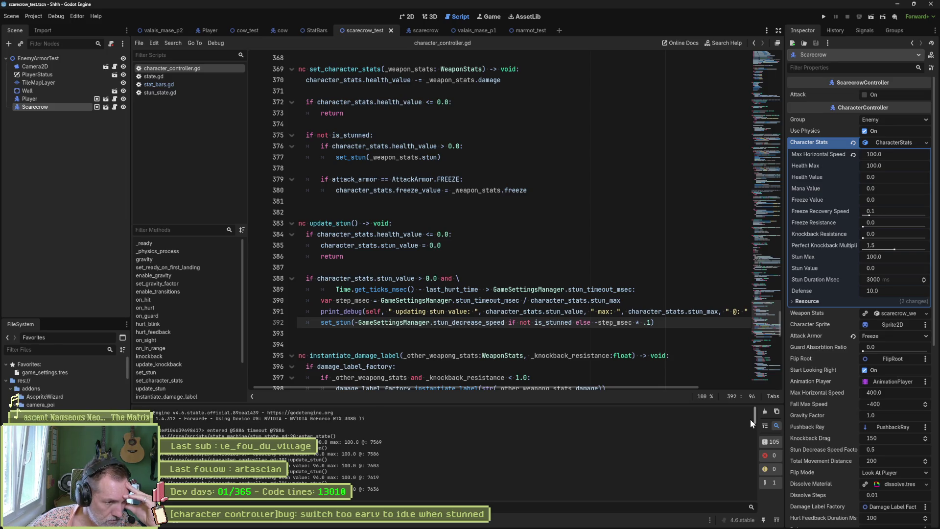
drag(750, 420, 742, 498)
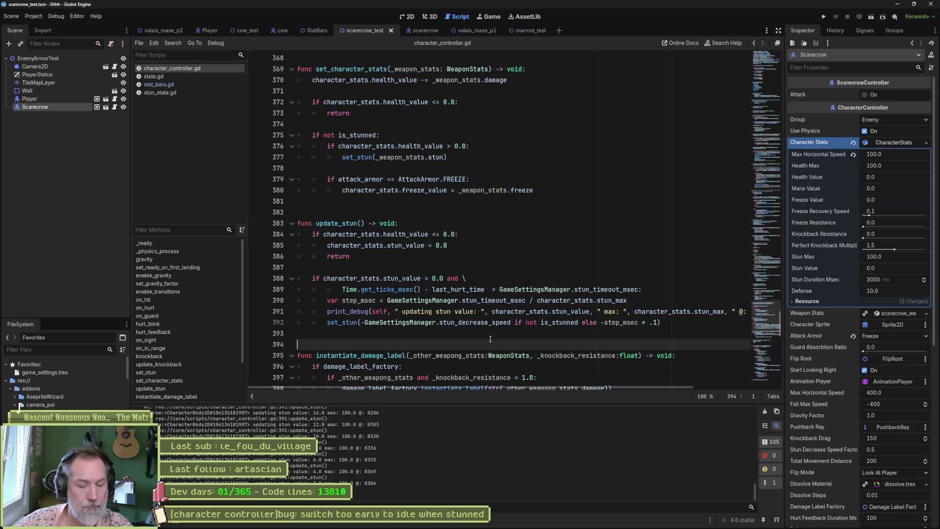
key(Delete)
- Undo line 392 back to the original stun_decrease_speed expression and check its declaration
text(0)
key(ctrl+z)
key(ctrl+z)
key(ctrl+z)
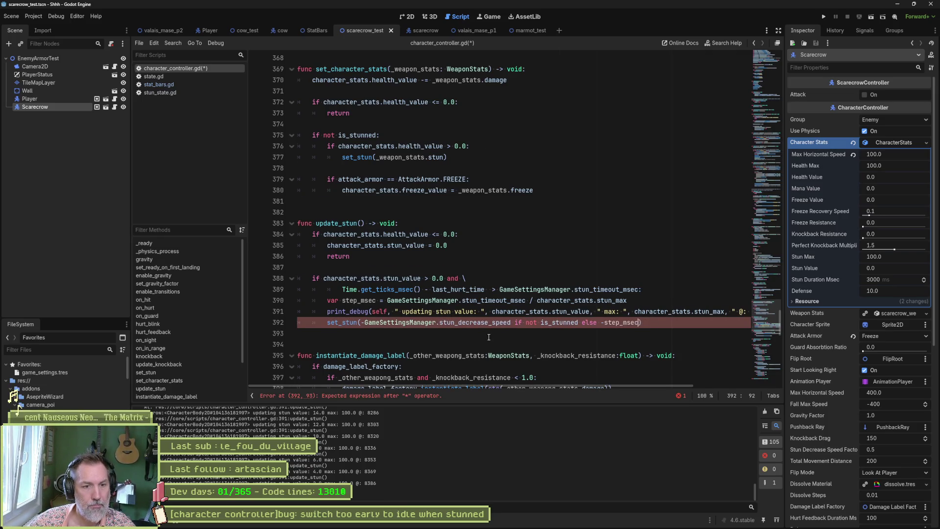
click(488, 337)
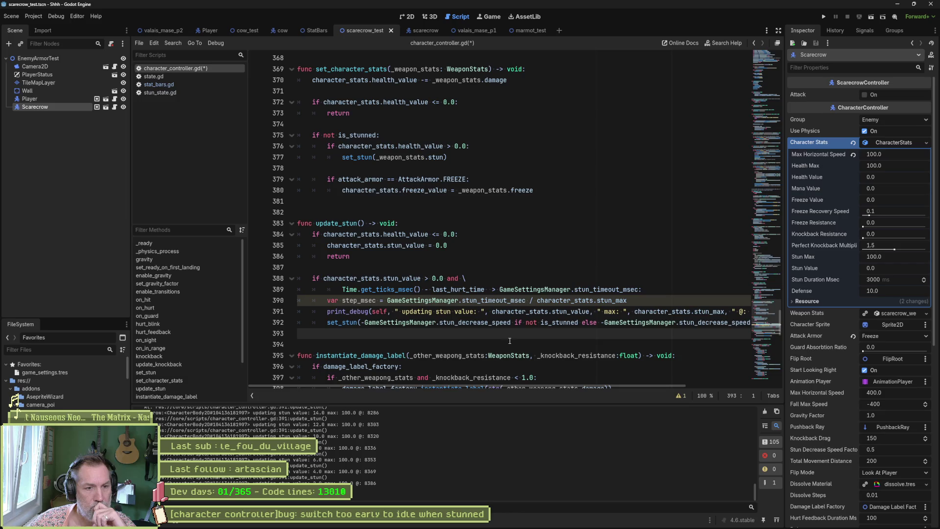
scroll(579, 386, right, 2)
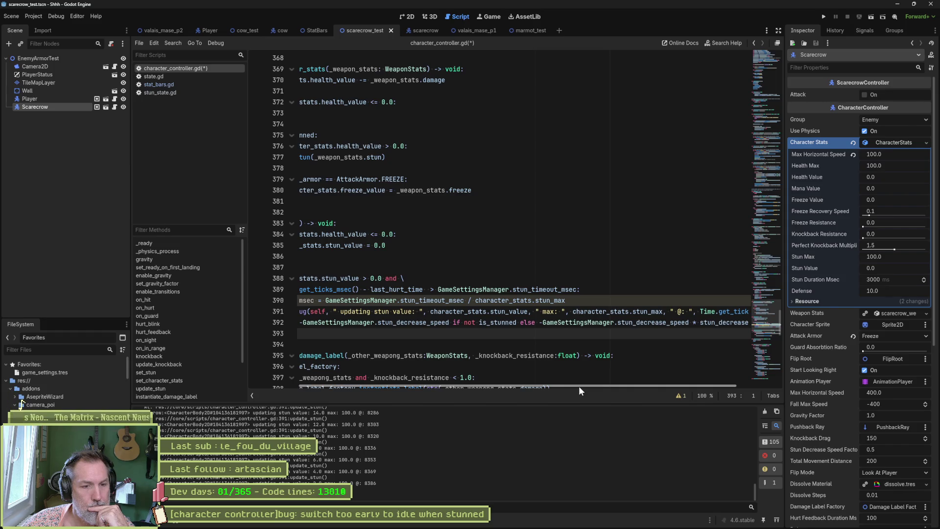
click(637, 322)
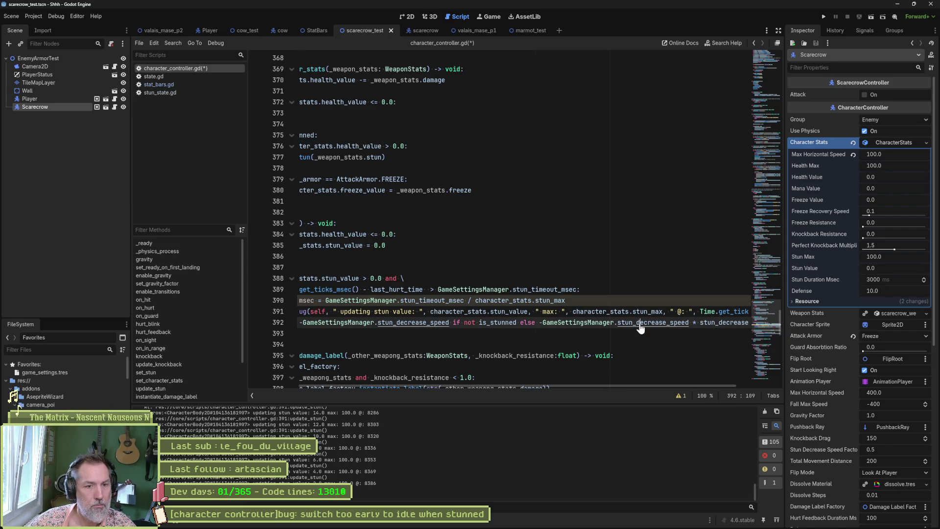
ctrl+click(639, 323)
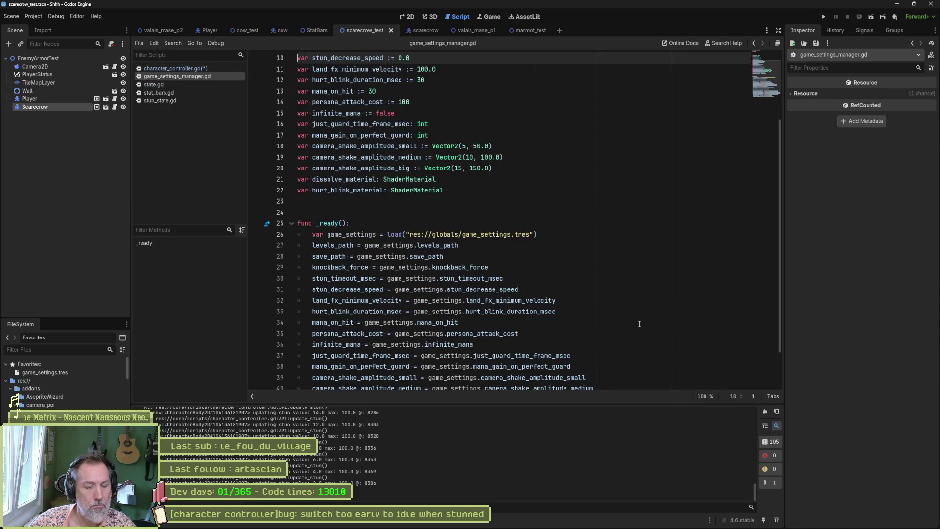
key(ctrl+w)
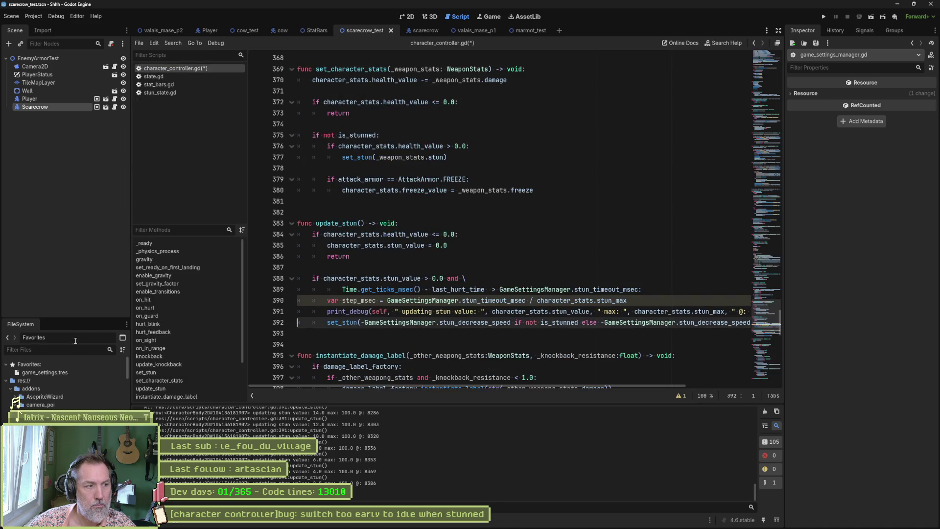
- Review game_settings.tres values, then jump from the set_stun call to its definition at line 352
click(64, 372)
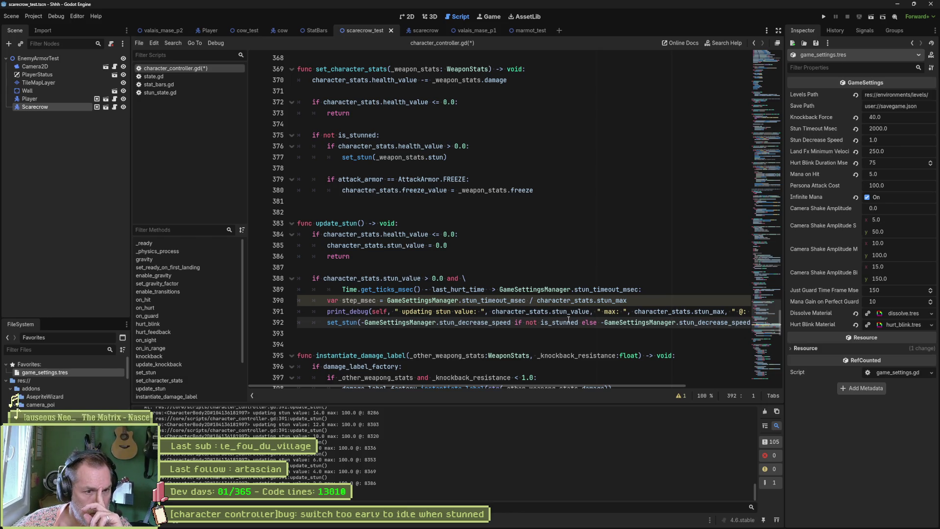
mouse_move(568, 320)
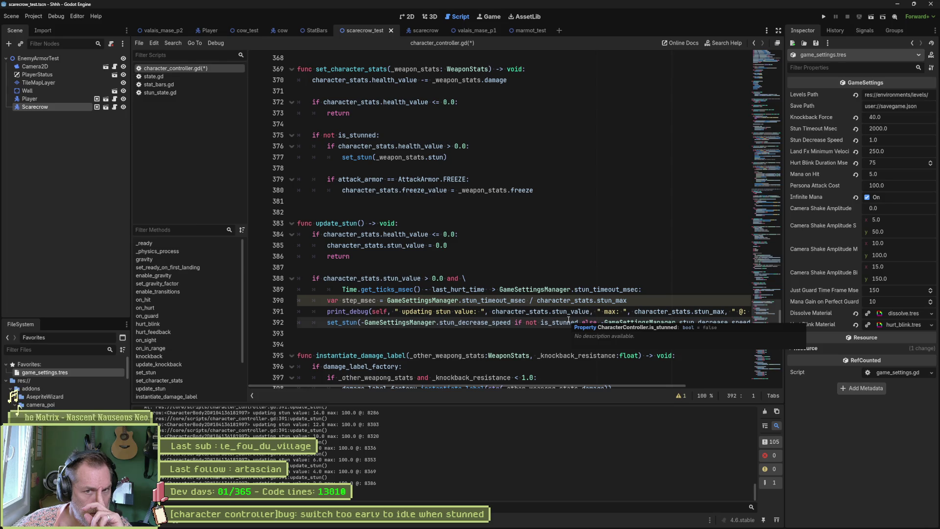
click(568, 320)
mouse_move(567, 319)
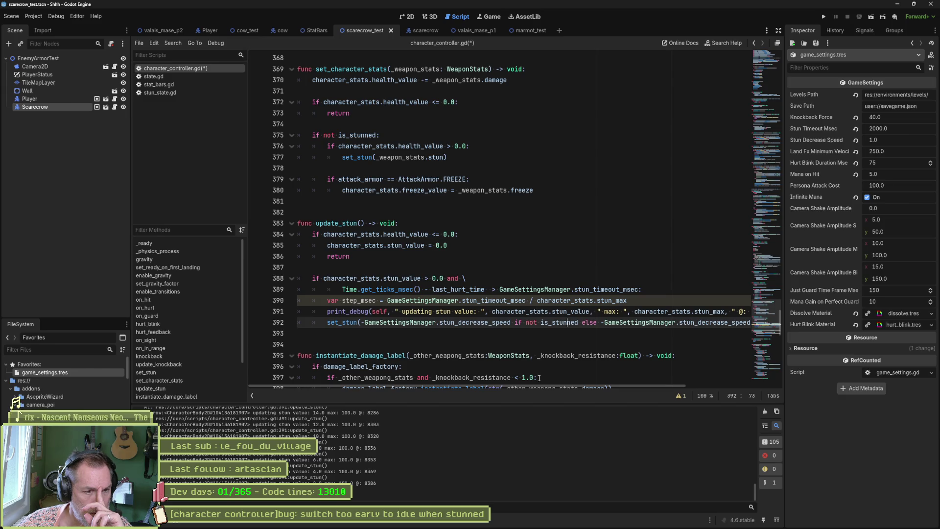
drag(544, 385, 684, 385)
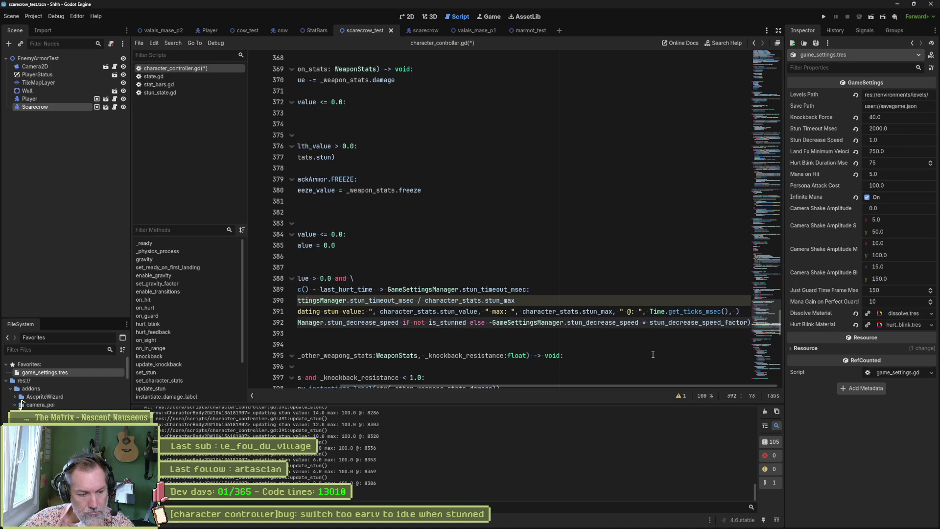
drag(618, 386, 496, 380)
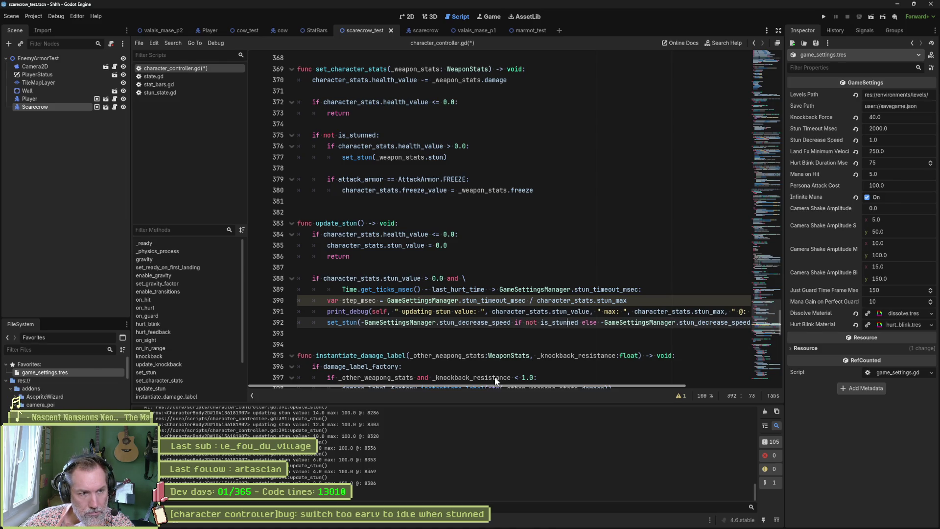
click(350, 323)
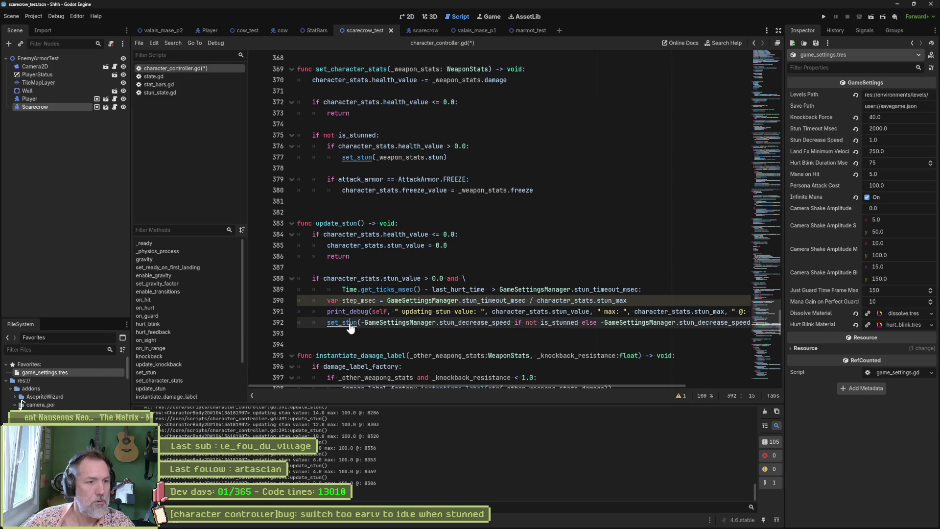
ctrl+click(351, 323)
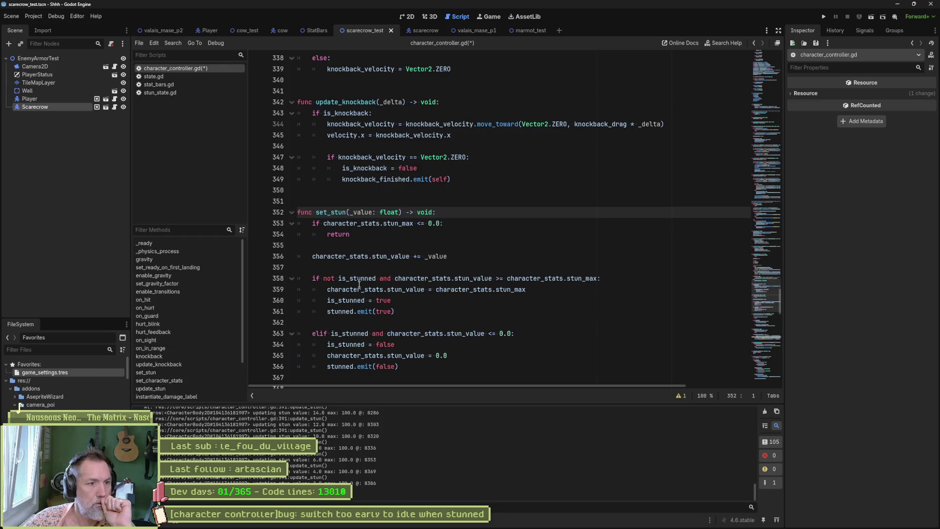
- Inspect set_stun's threshold checks on lines 358–366 and state.gd, then Find in Files for is_stunned
drag(380, 257, 408, 257)
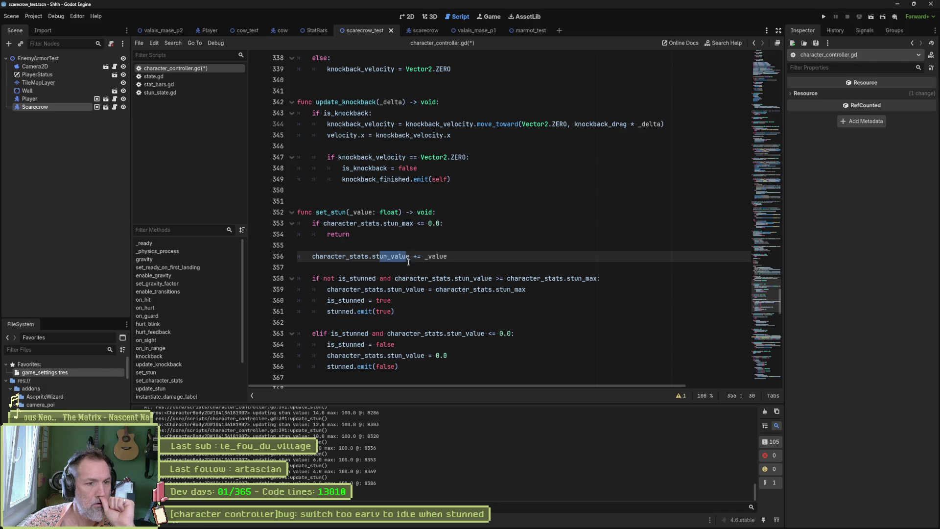
drag(459, 278, 445, 369)
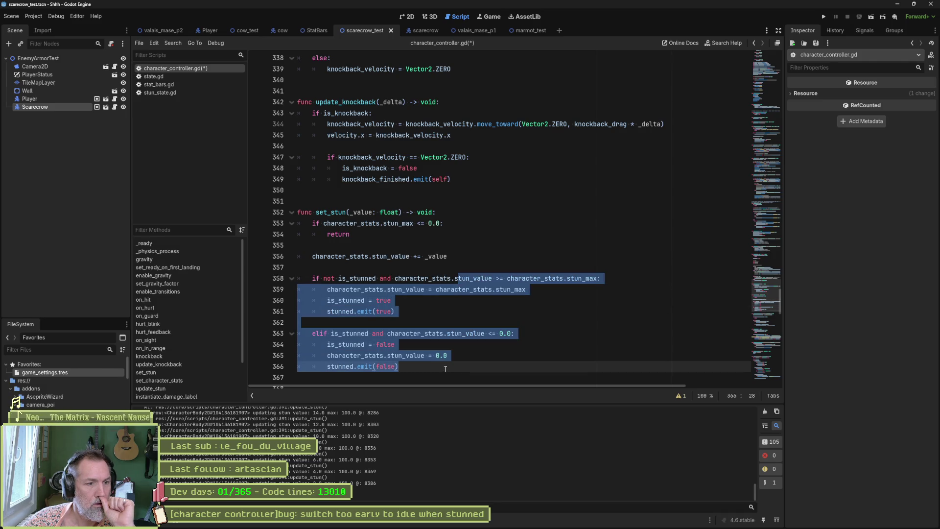
click(177, 78)
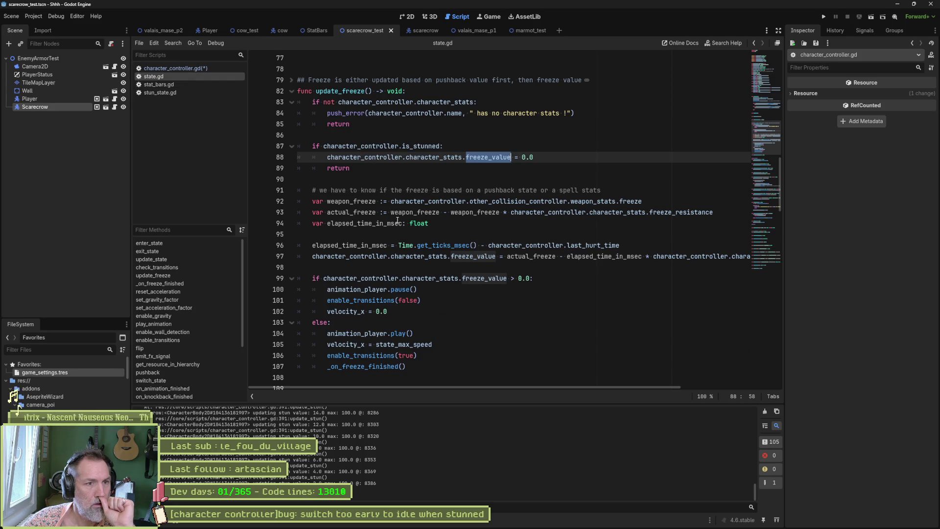
scroll(361, 156, down, 3)
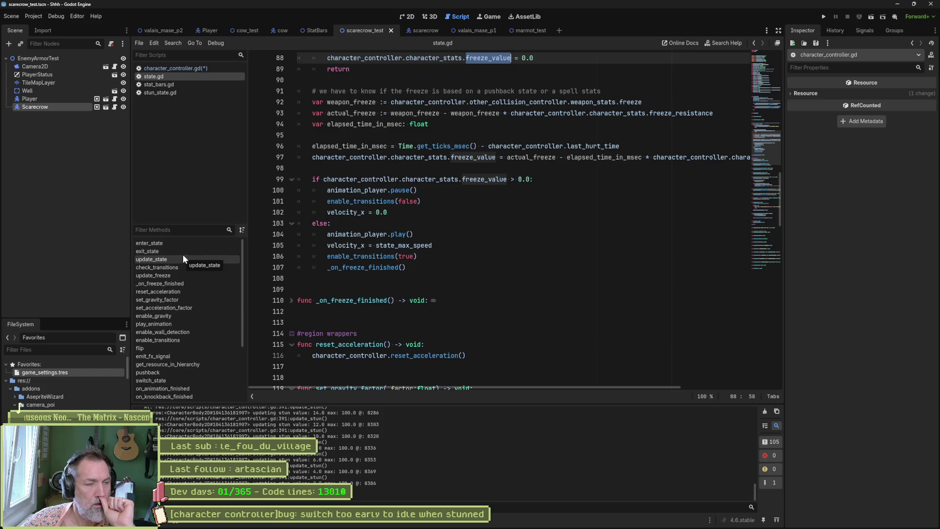
click(203, 67)
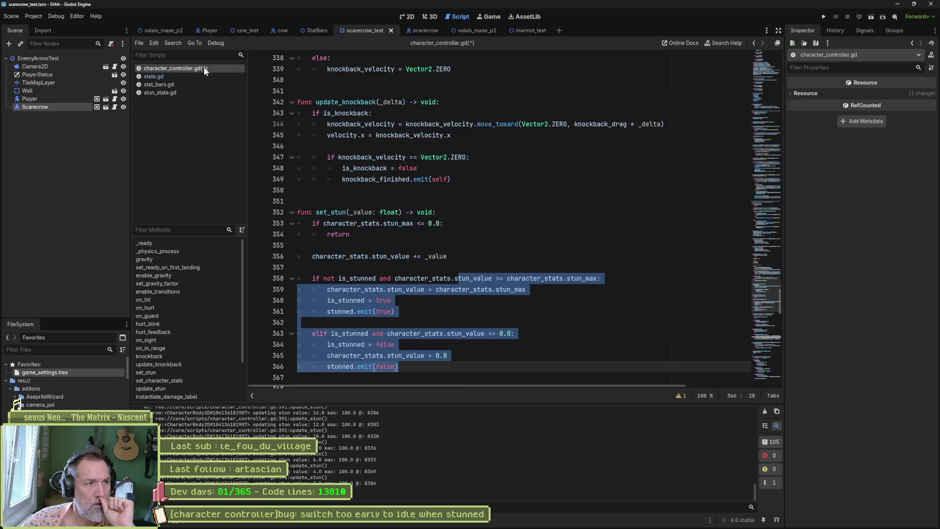
double_click(345, 300)
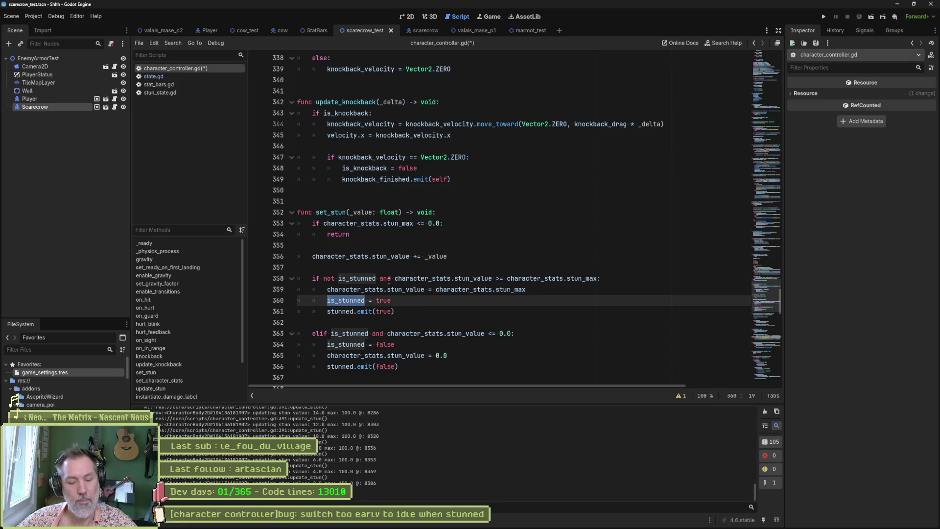
key(ctrl+shift+f)
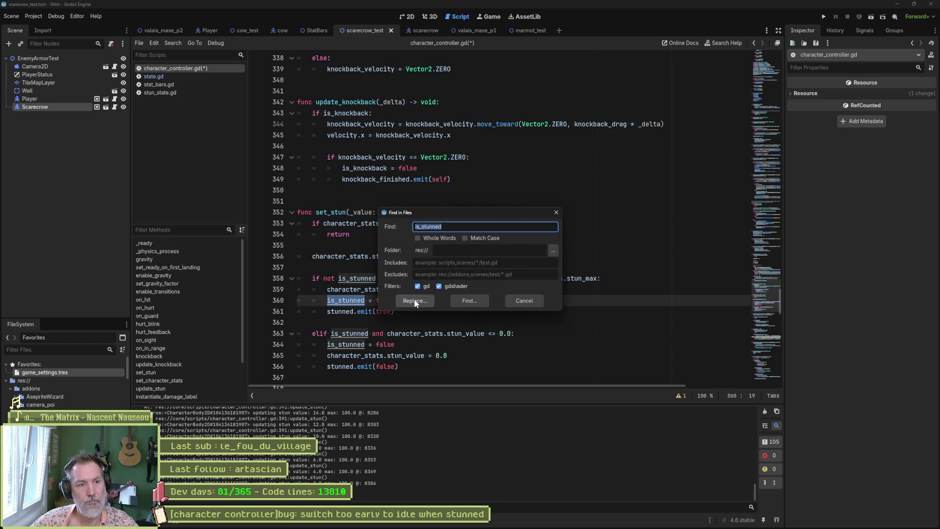
- Run the is_stunned search and open its matches in state_machine.gd, state.gd and on_hurt
click(454, 301)
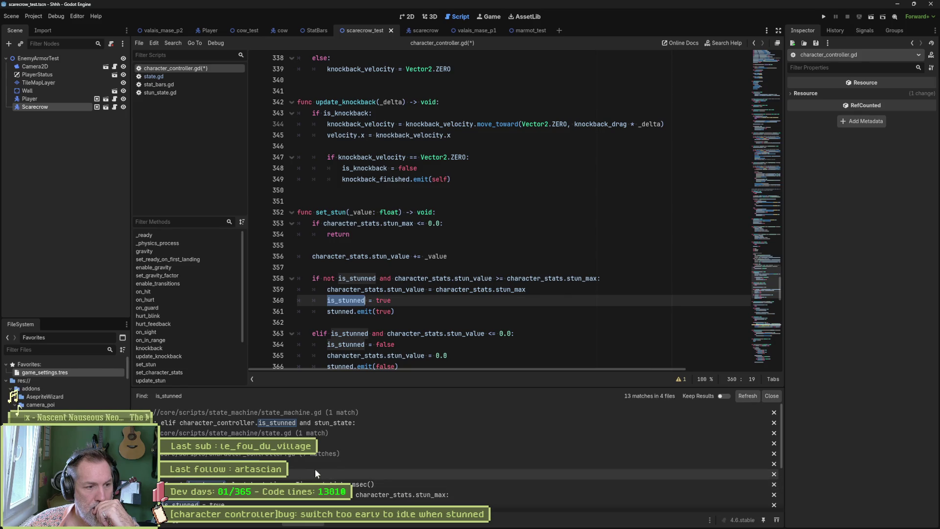
click(337, 423)
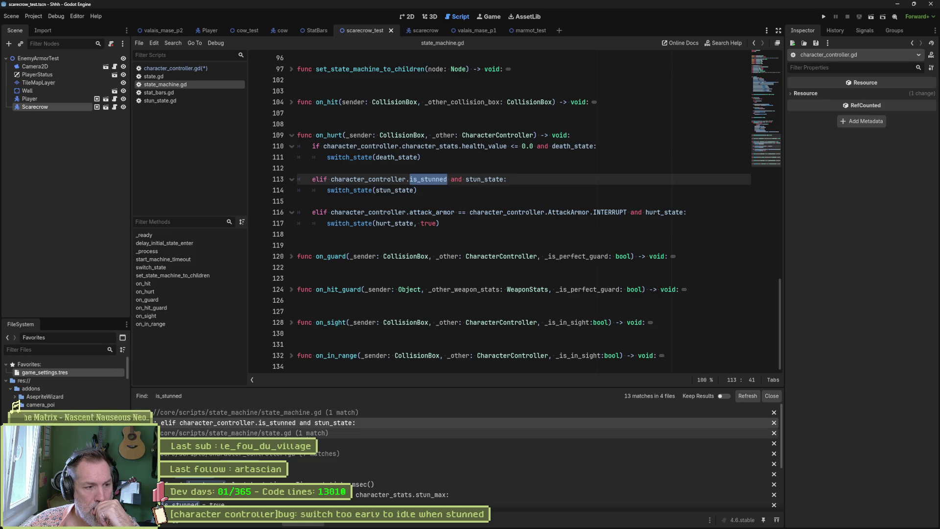
click(324, 443)
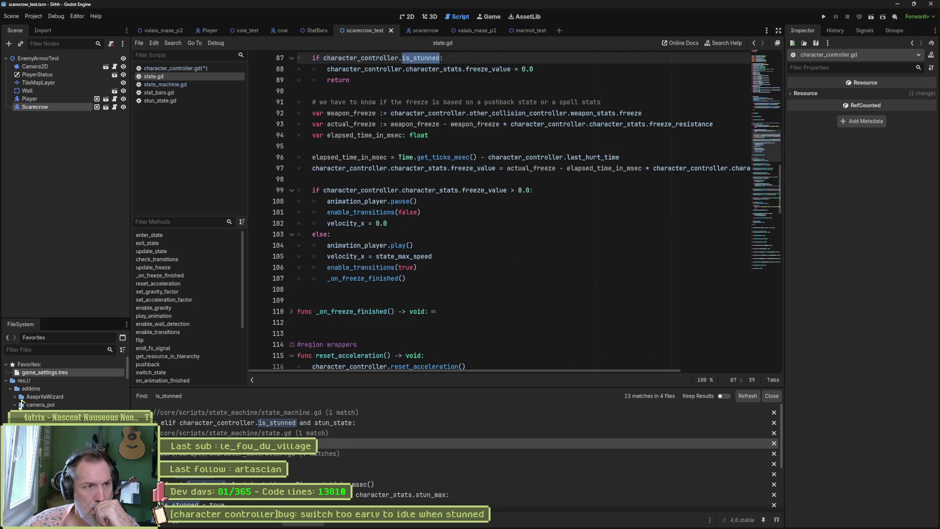
scroll(414, 311, up, 2)
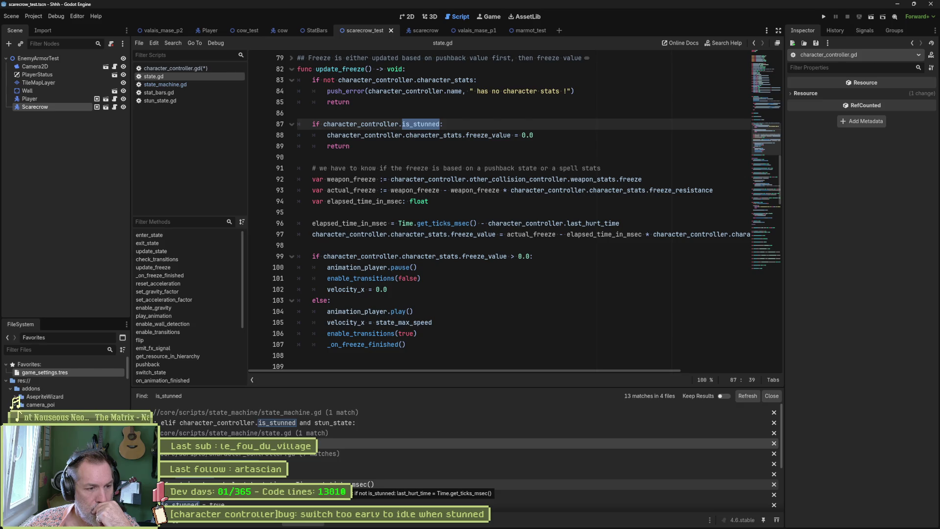
click(350, 485)
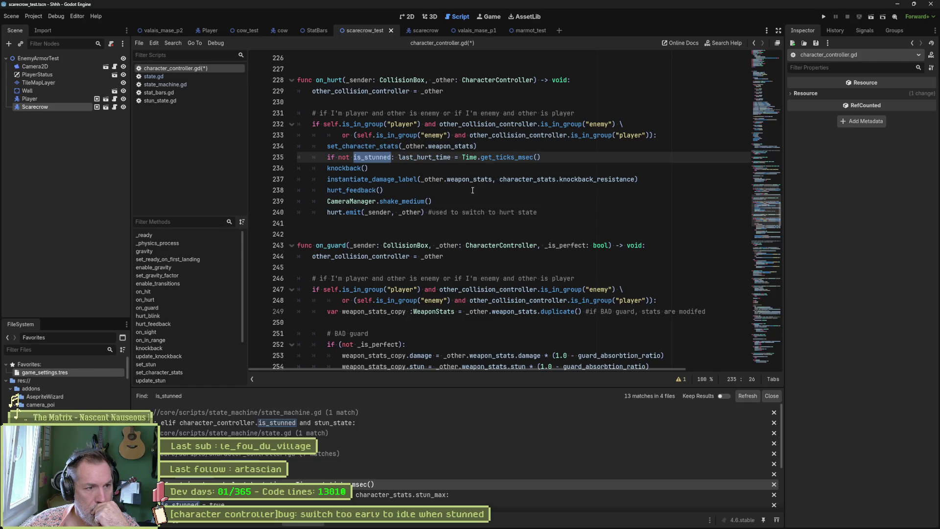
scroll(304, 463, down, 3)
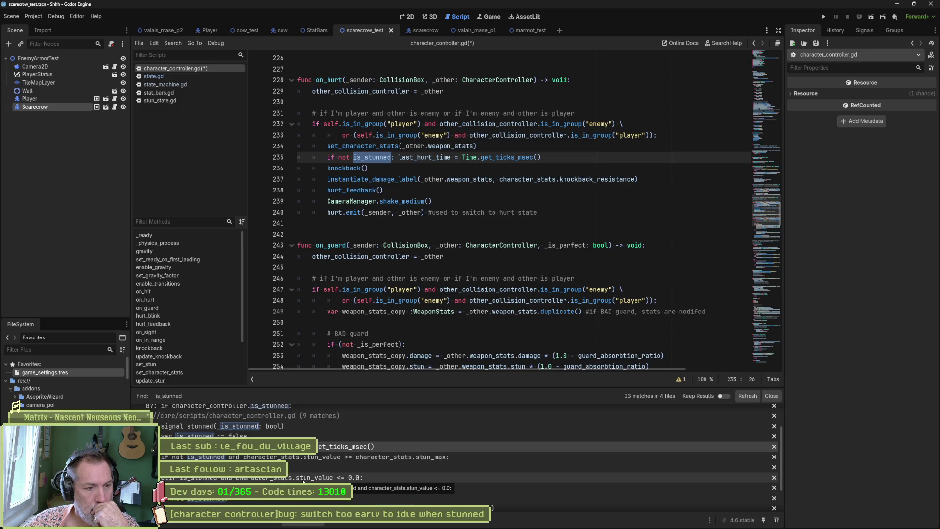
- Inspect the line 363 stun_value condition, then browse stun_state.gd, state_machine.gd and state.gd
click(304, 476)
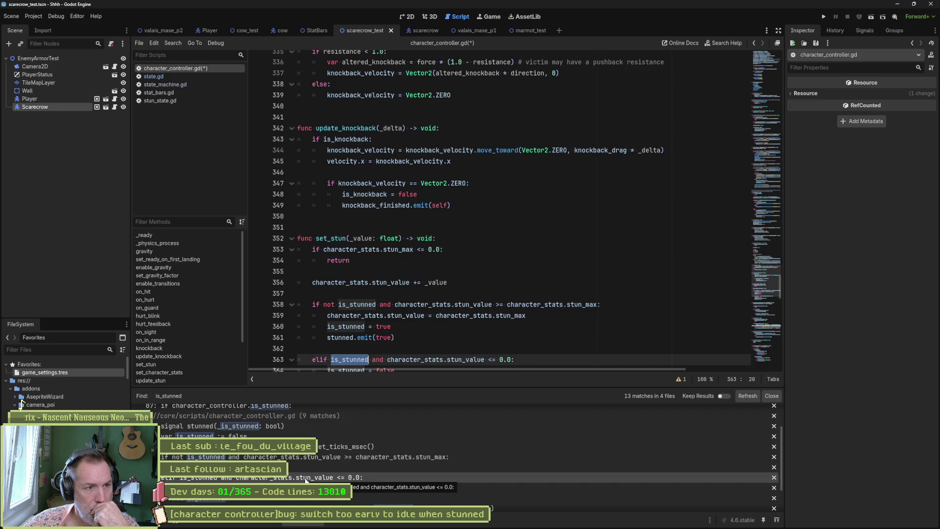
scroll(421, 332, down, 1)
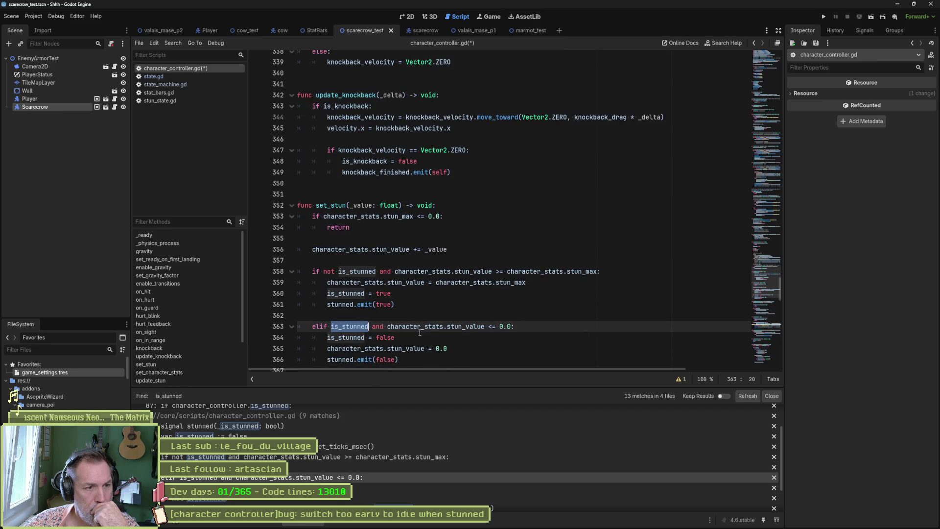
drag(443, 326, 486, 327)
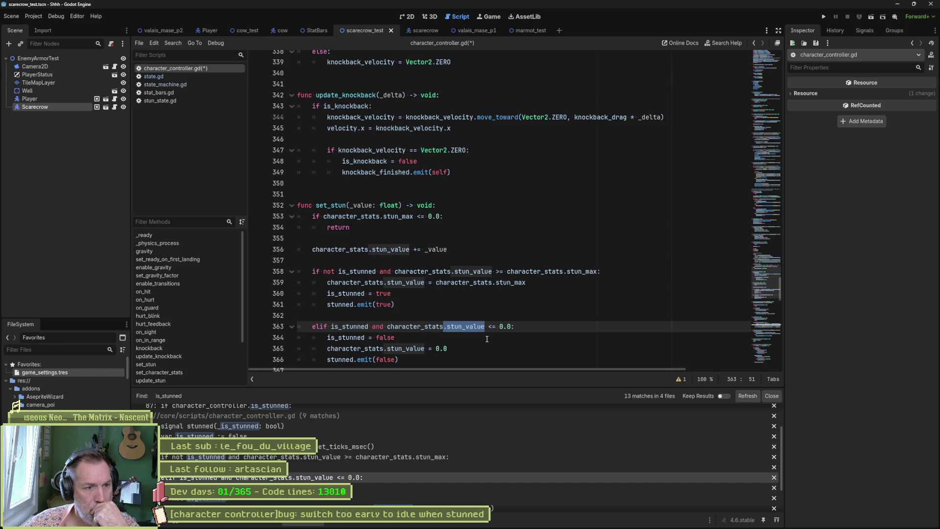
click(178, 100)
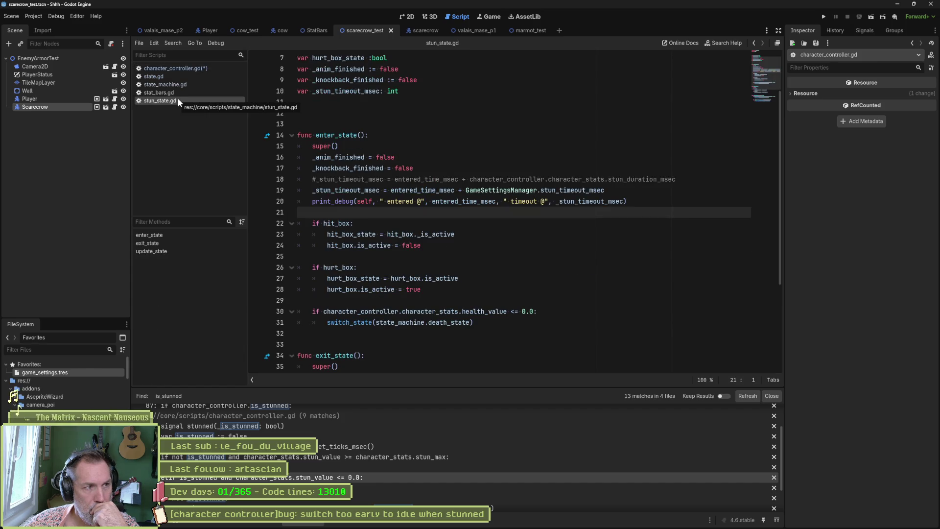
click(182, 85)
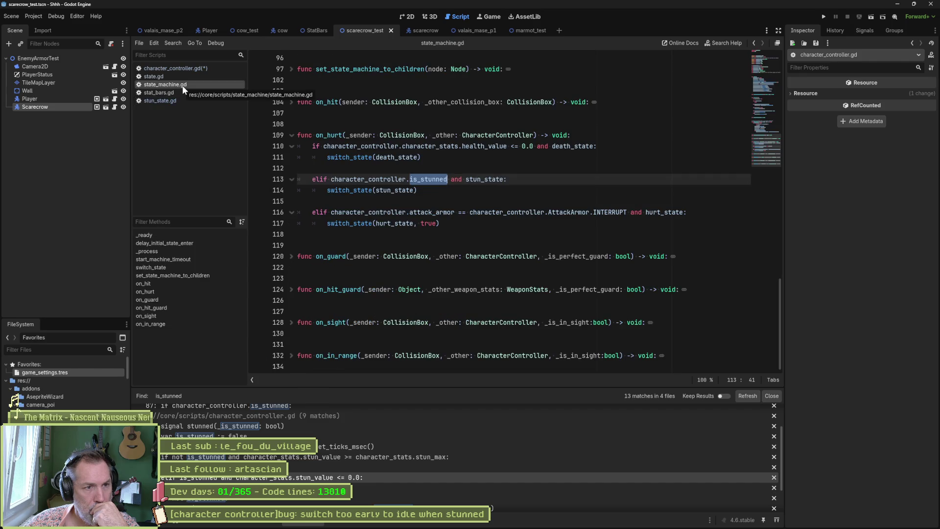
click(185, 77)
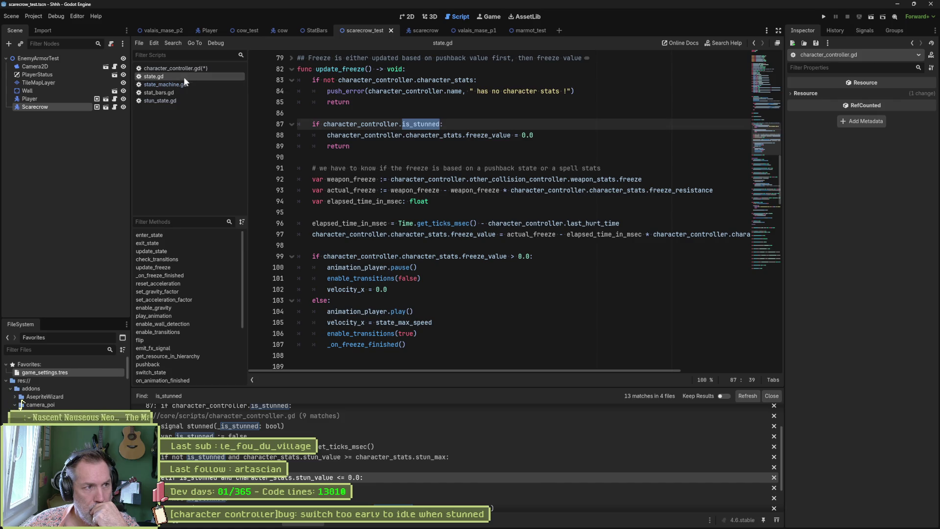
click(186, 69)
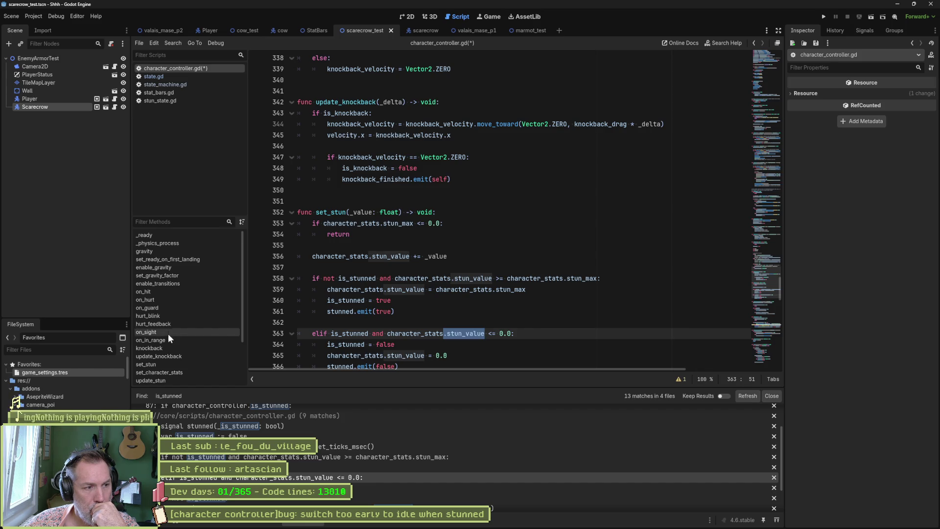
- Jump to update_stun and place the caret at the end of the freeze assignment line
click(168, 381)
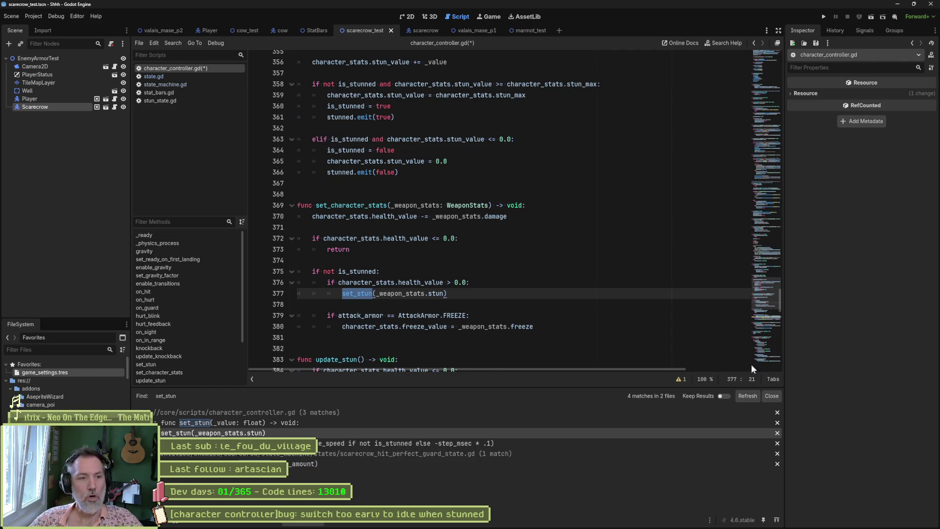
click(575, 325)
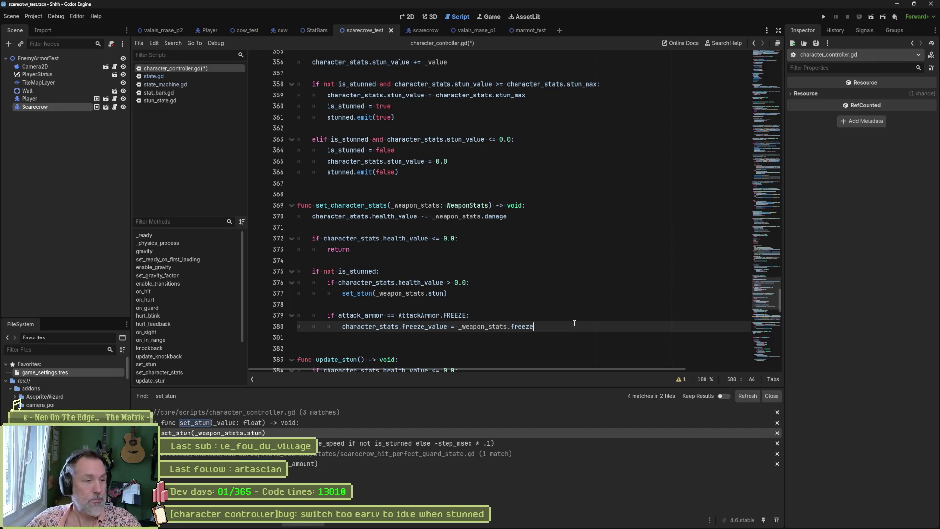